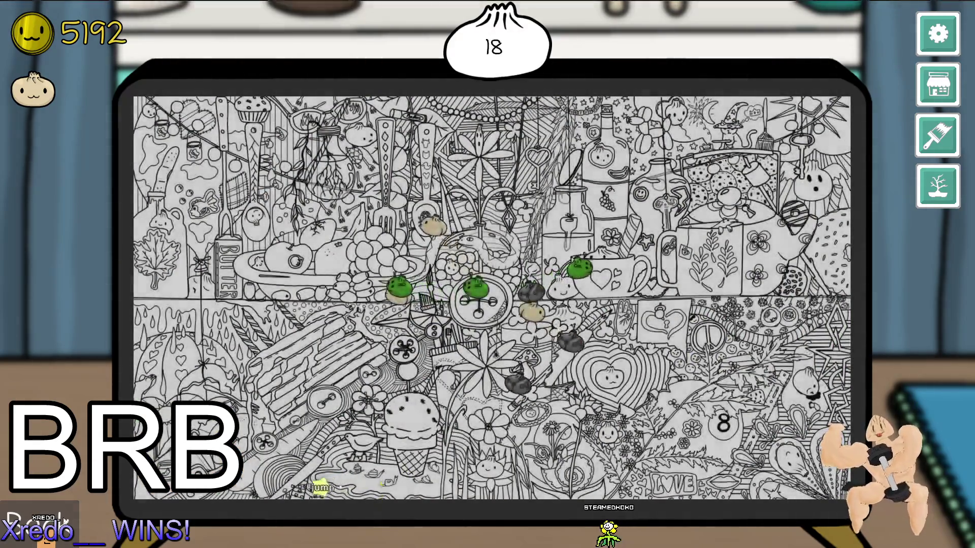
- Stop the running game with F8 to return to the room scene in the editor
key(F8)
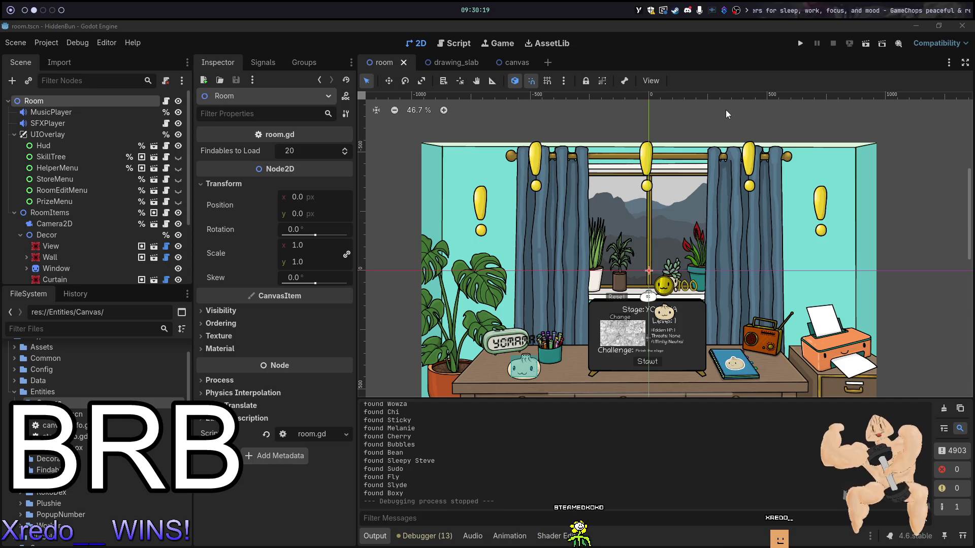
scroll(605, 292, up, 2)
scroll(605, 292, up, 3)
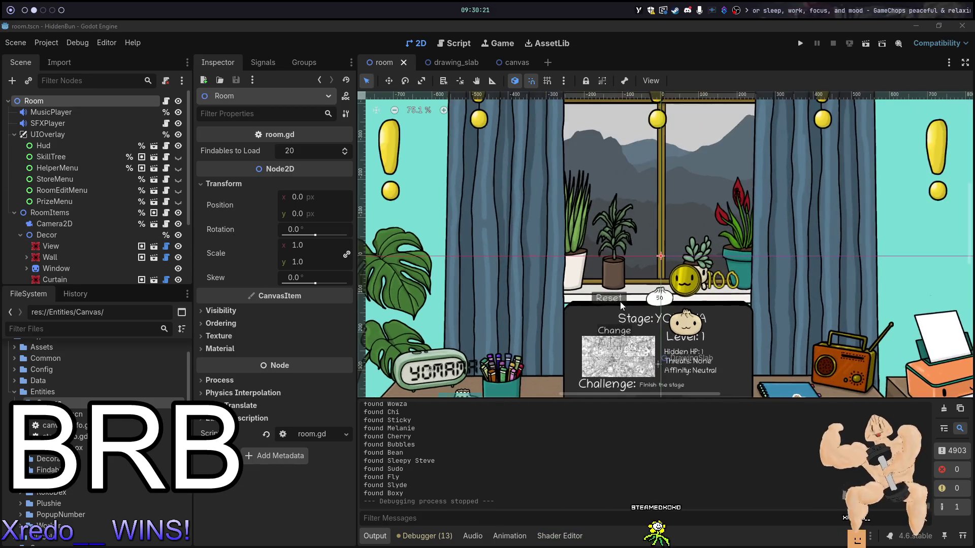
scroll(605, 291, down, 1)
scroll(605, 292, down, 1)
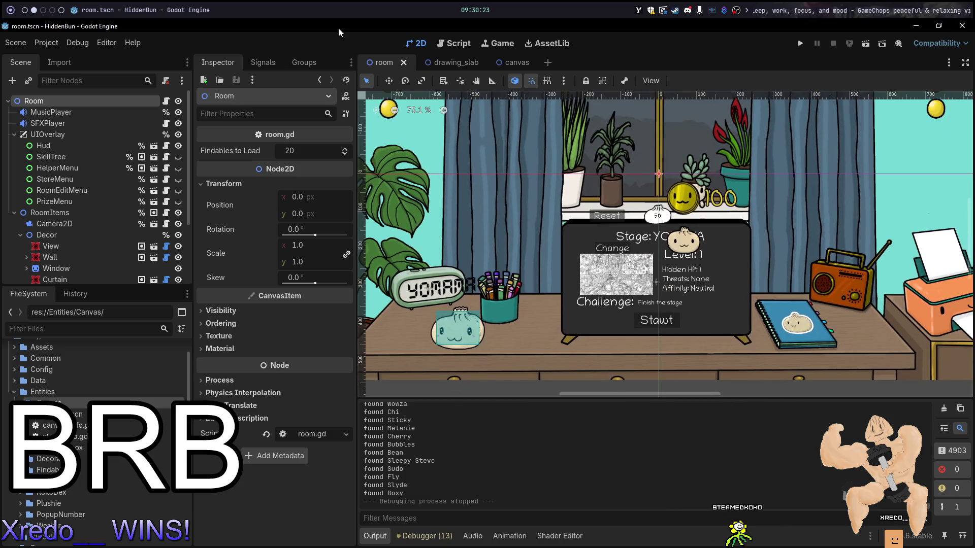
- Drag ResetButton below LoadStageButton, just above BunCounter, and save drawing_slab
click(440, 61)
scroll(668, 141, up, 2)
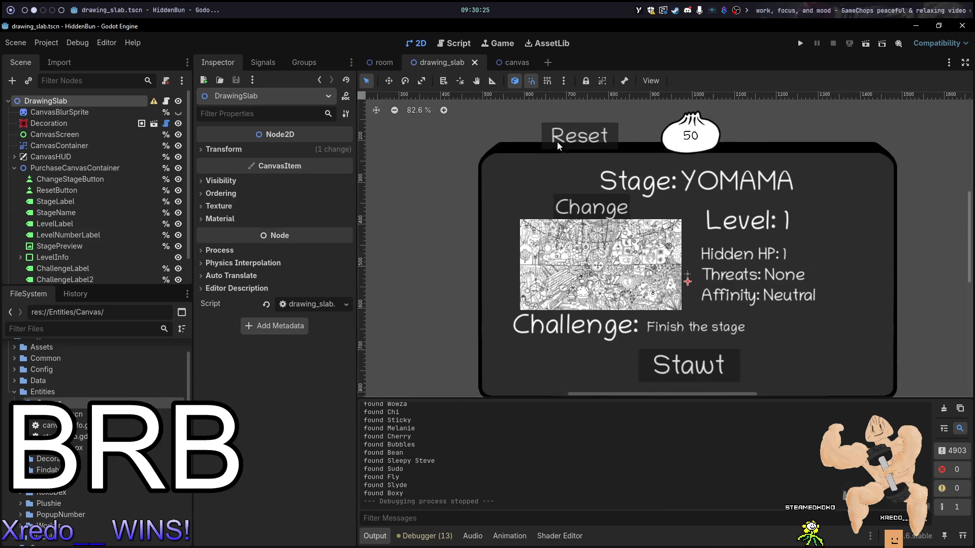
scroll(50, 259, down, 2)
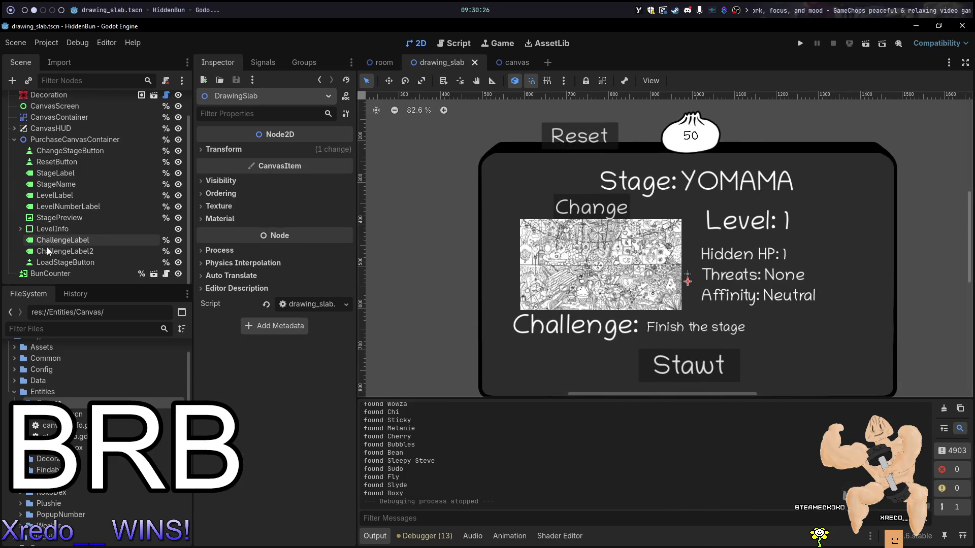
click(69, 162)
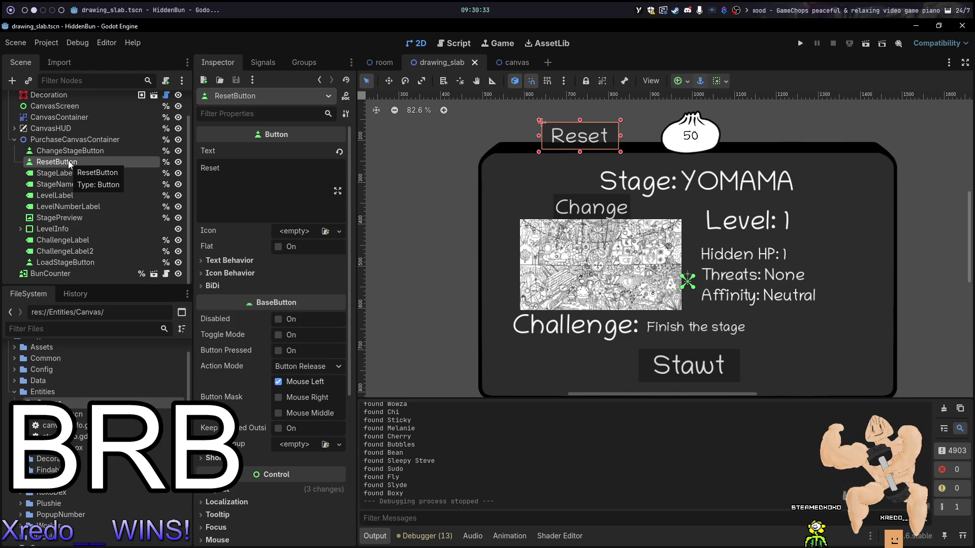
drag(69, 162, 47, 273)
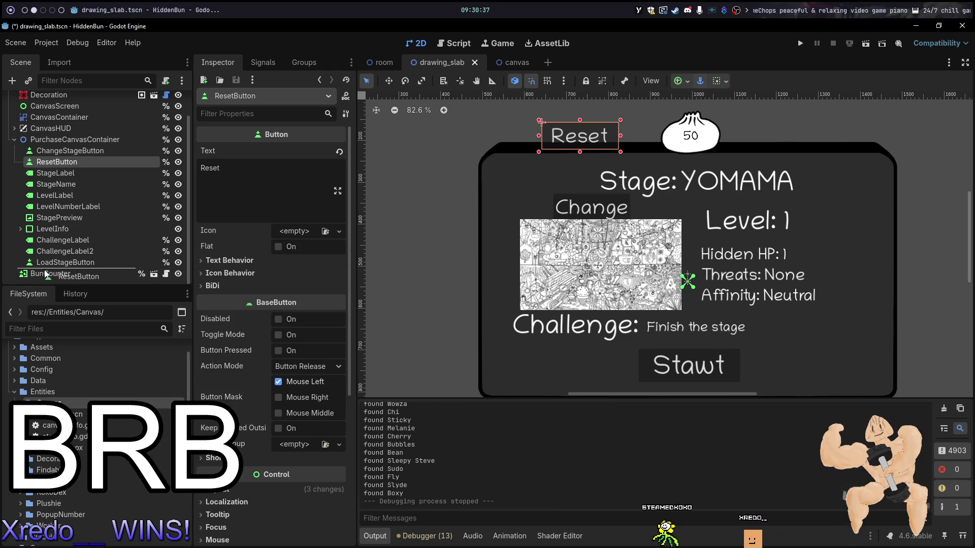
drag(48, 274, 50, 273)
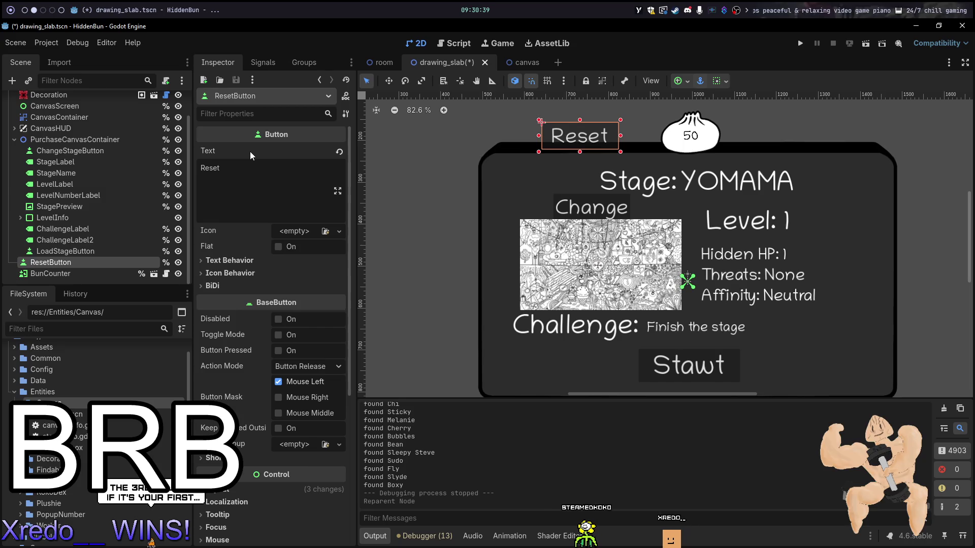
key(ctrl+s)
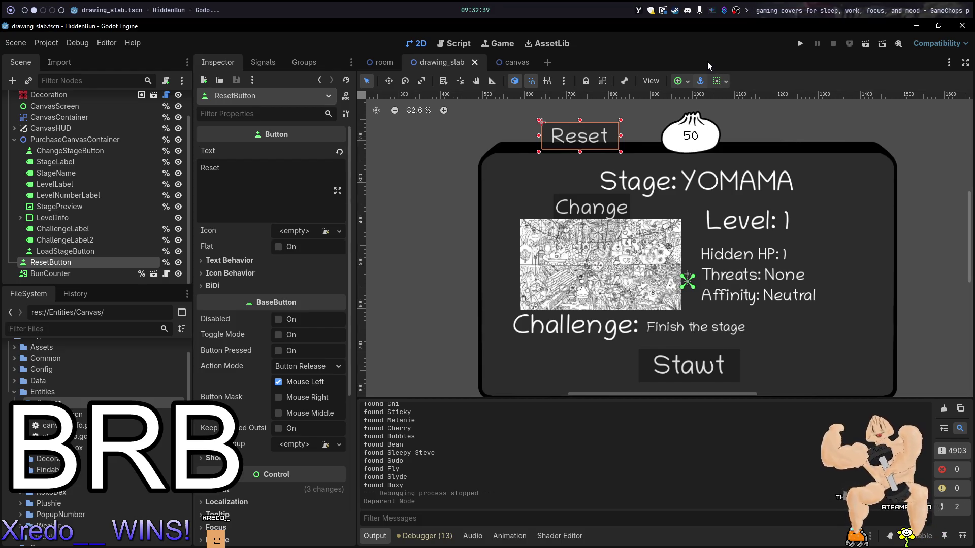
scroll(579, 131, down, 1)
scroll(610, 145, down, 1)
scroll(655, 160, down, 2)
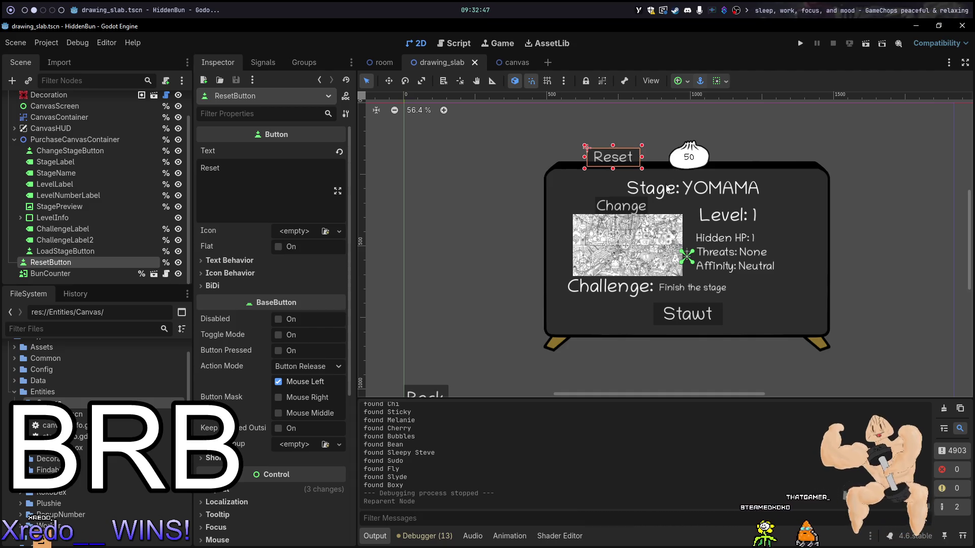
scroll(687, 179, up, 2)
scroll(693, 183, down, 2)
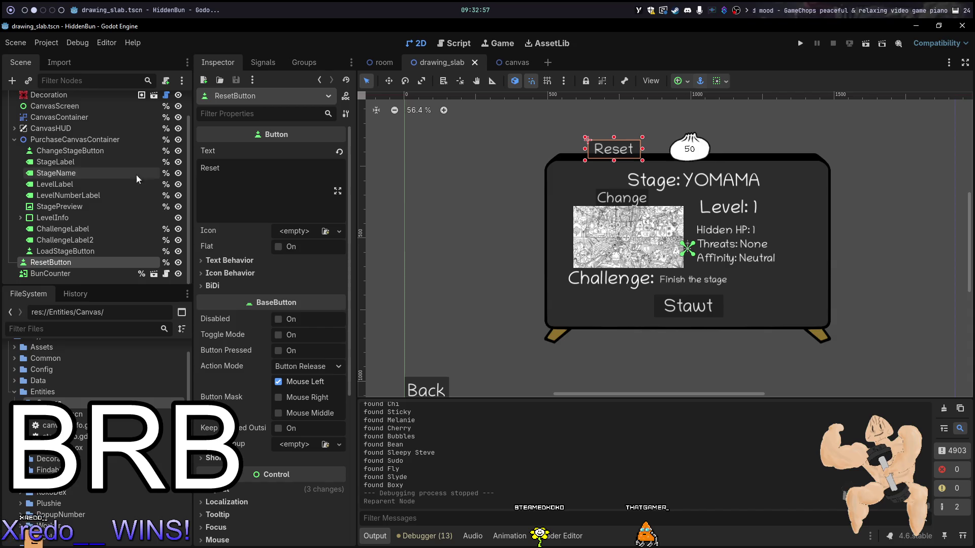
scroll(151, 178, up, 2)
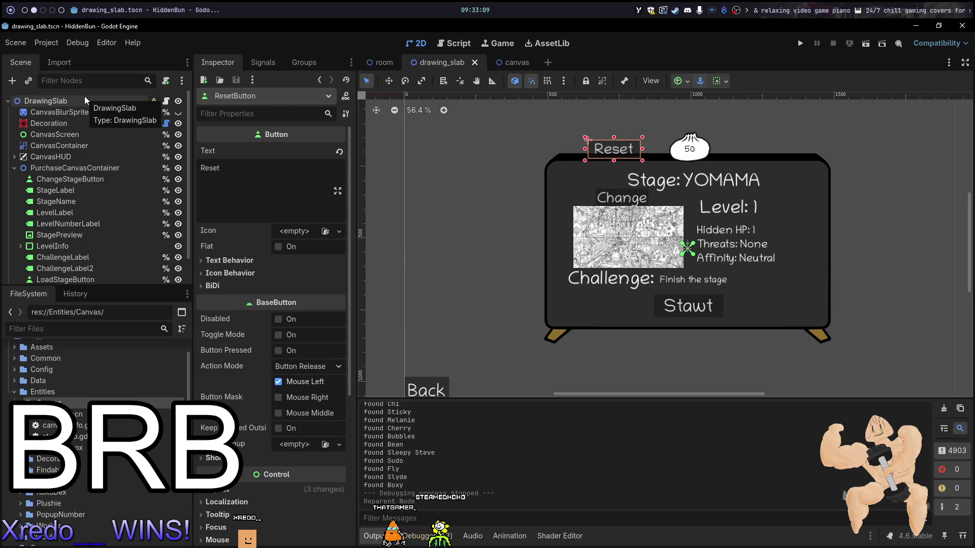
- Switch from the Godot editor to the Neovim window showing canvas_info.gd
key(alt+Tab)
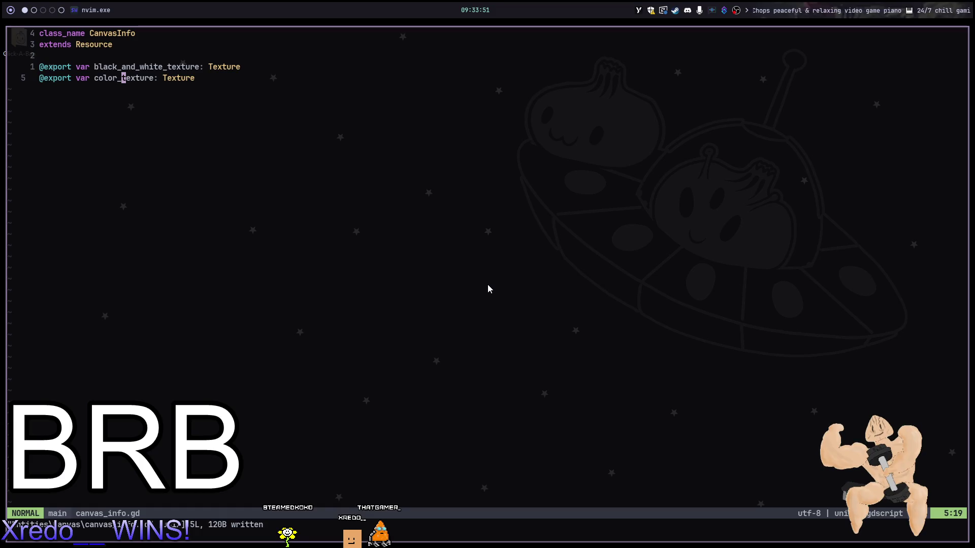
text(kjo@export)
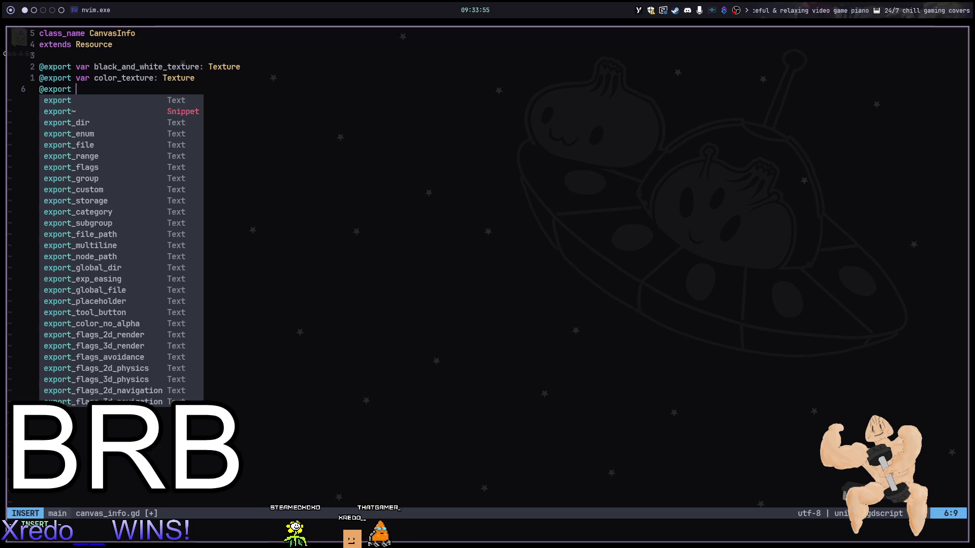
text( var )
text(findables)
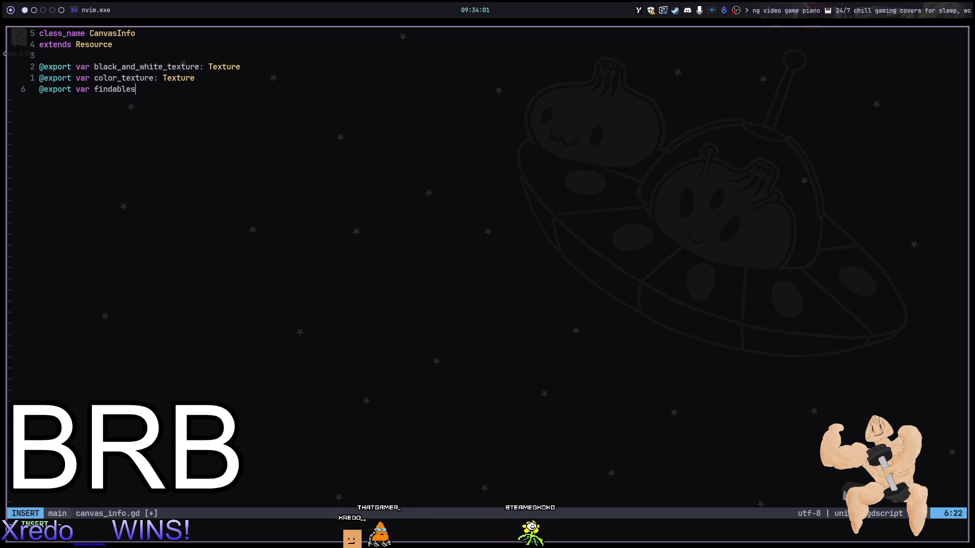
text( Array[Findable])
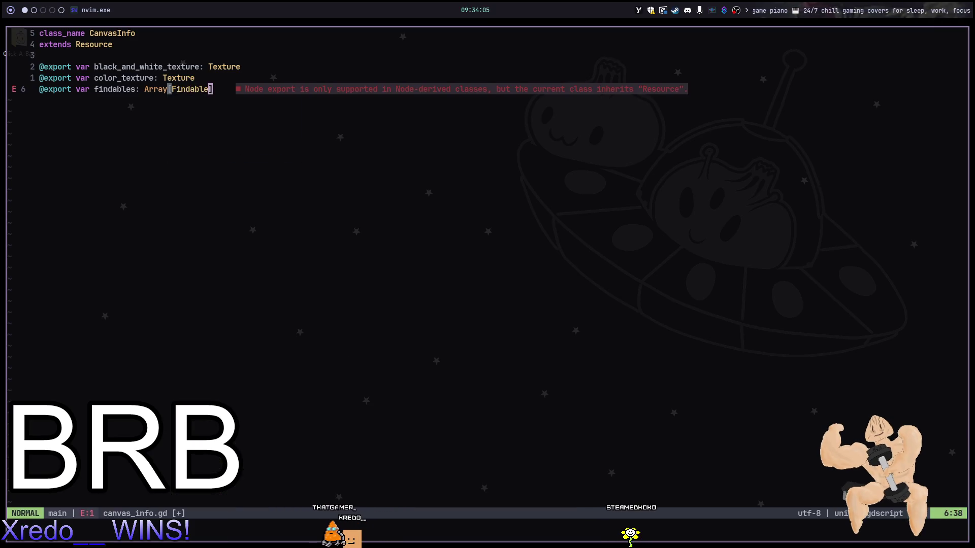
text( = [)
key(Escape)
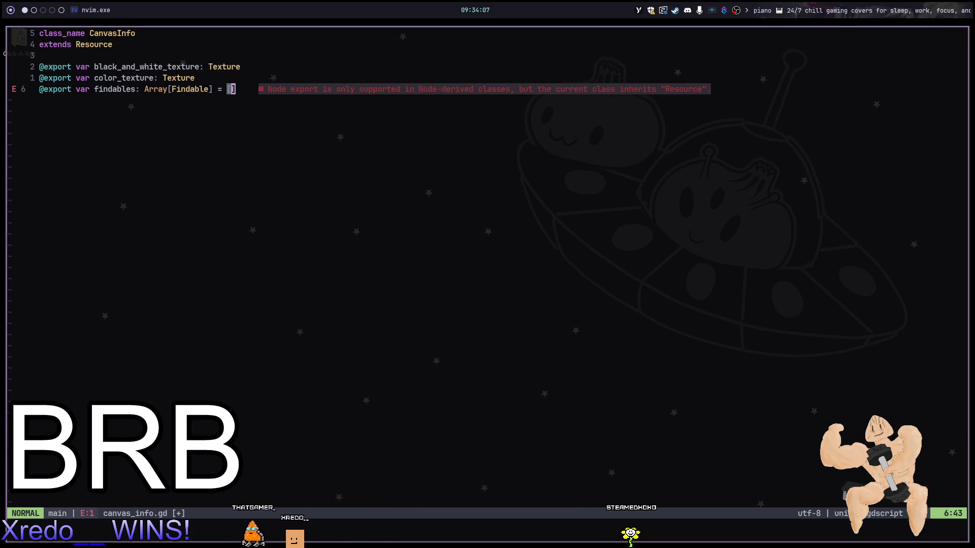
key(b)
key(b)
key(b)
text(cw)
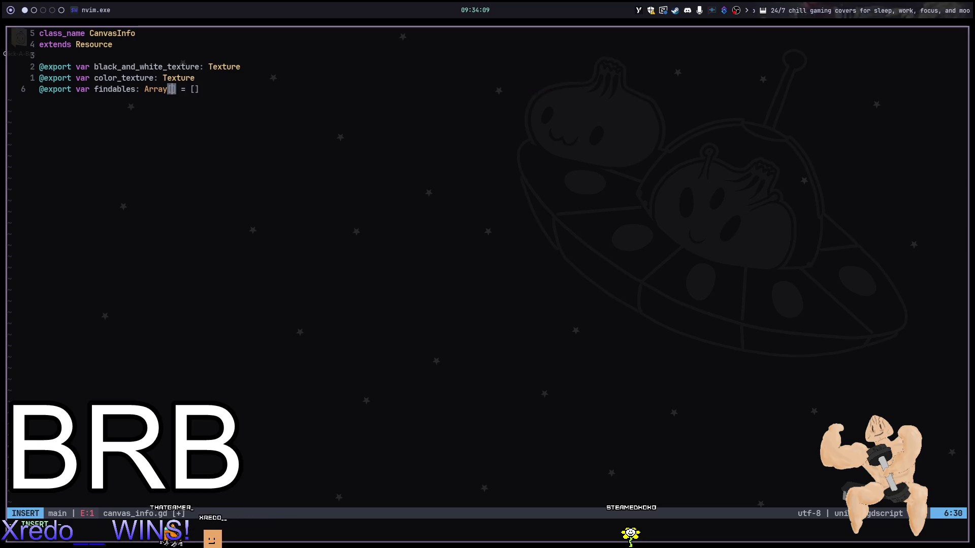
text(FindableD)
key(Return)
key(Escape)
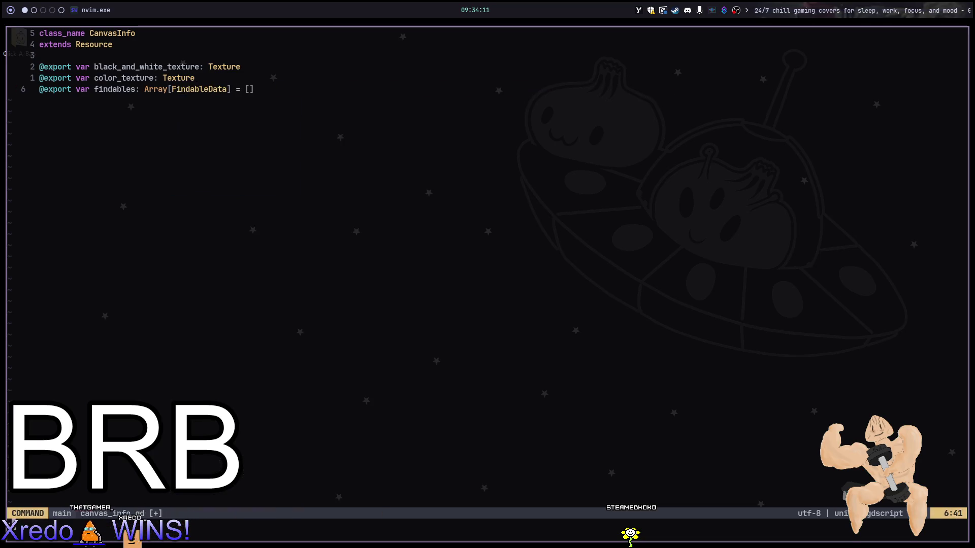
text(:w)
key(Return)
key(k)
key(k)
- Yank the findables export line while moving around the top of the script
key(j)
key(j)
key(e)
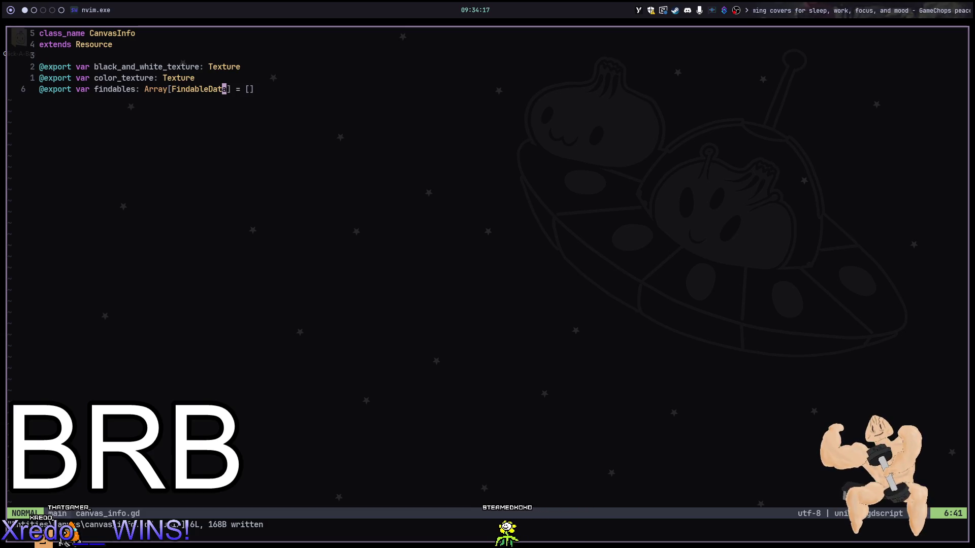
key(k)
key(k)
key(k)
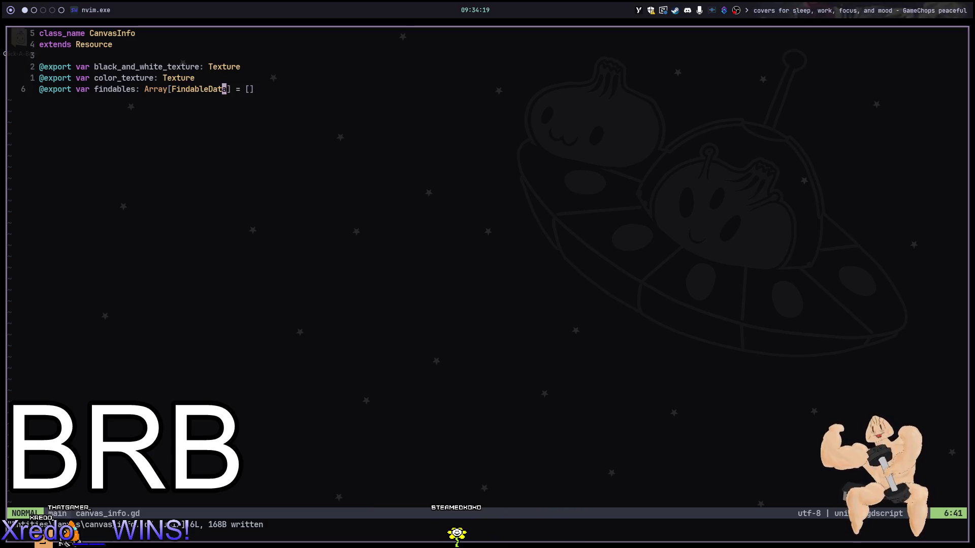
key(V)
key(k)
key(y)
key(j)
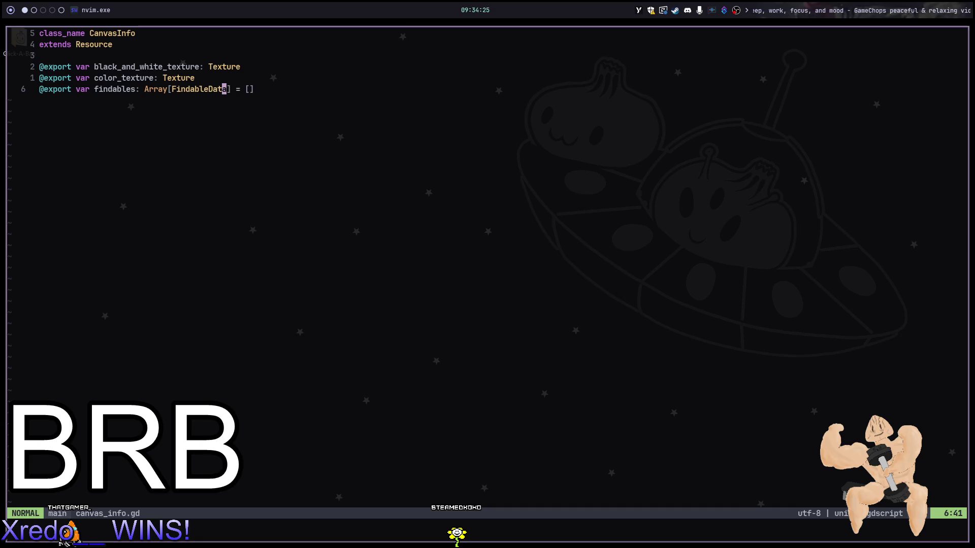
- Split the editor vertically so canvas_info.gd shows in two side-by-side panes
key(ctrl+w)
key(v)
key(ctrl+w)
key(l)
key(ctrl+w)
key(h)
- Open stage_info.gd in the left pane and start a new export line above canvas_level
key(space)
key(f)
key(f)
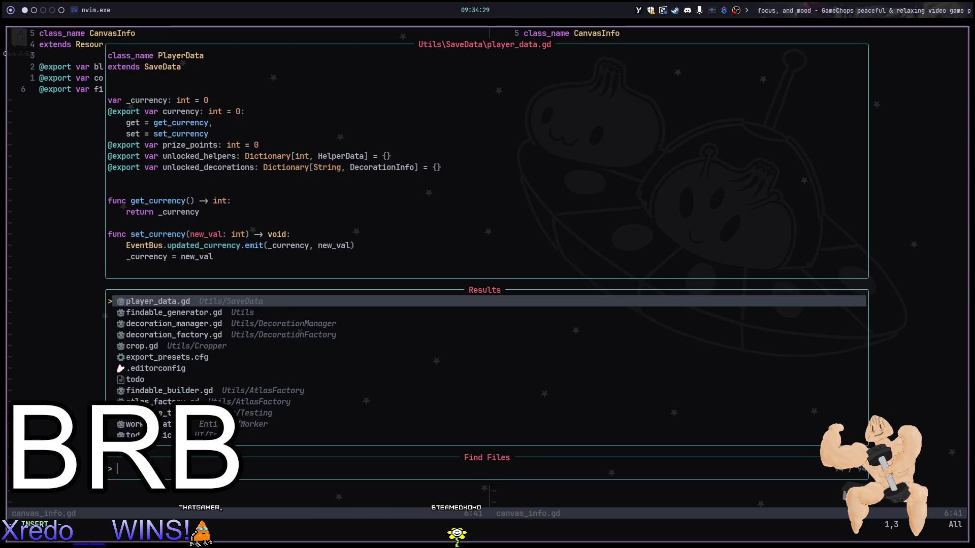
text(level_ma)
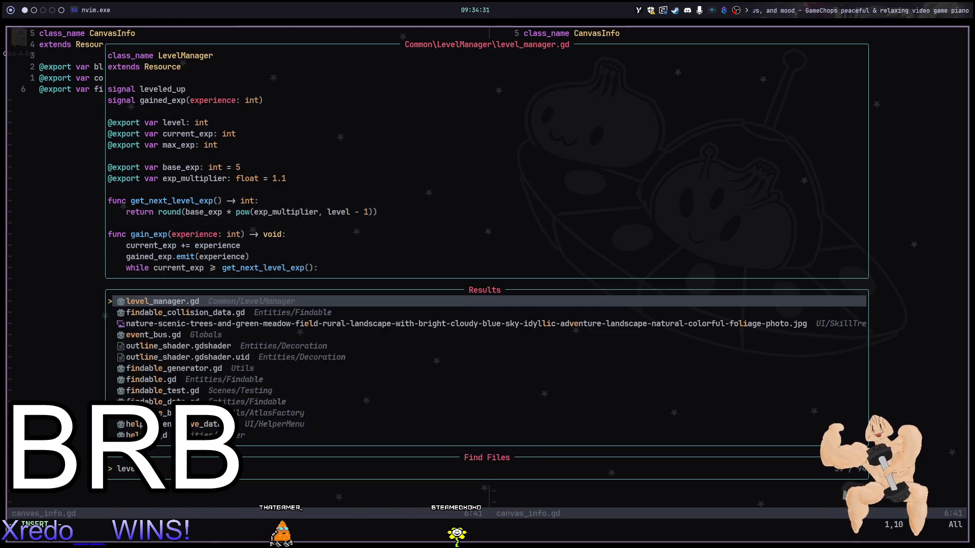
key(Escape)
key(ctrl+o)
key(ctrl+o)
key(j)
key(j)
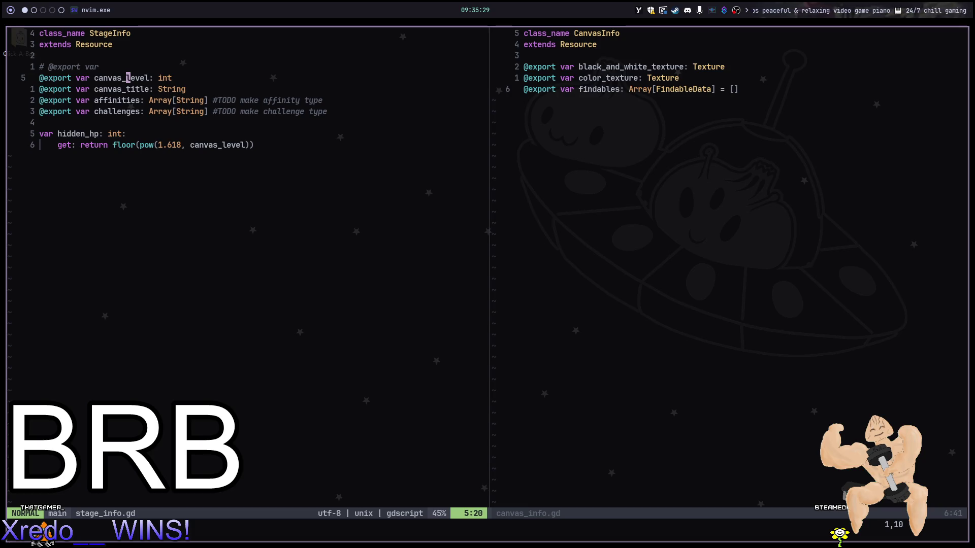
key(shift+o)
text(expo)
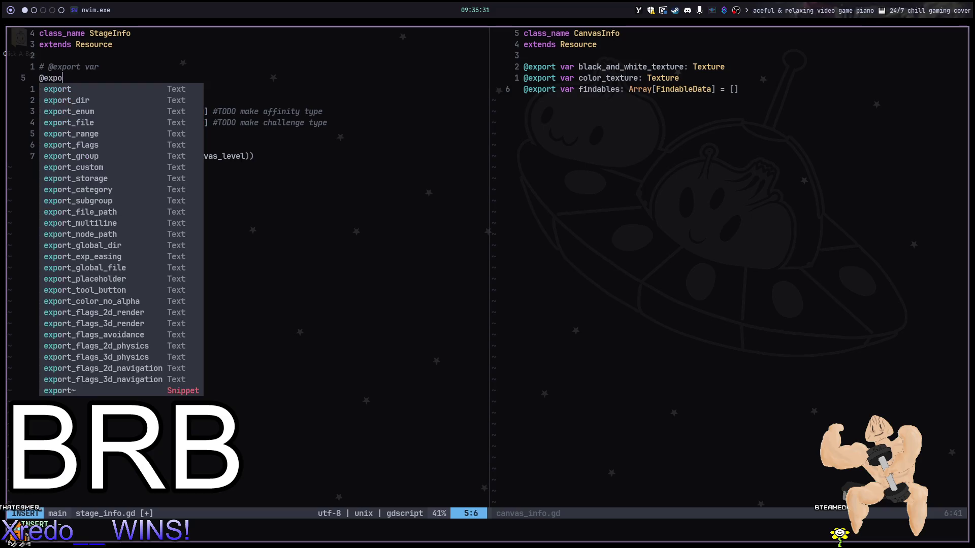
text(rt var current_level)
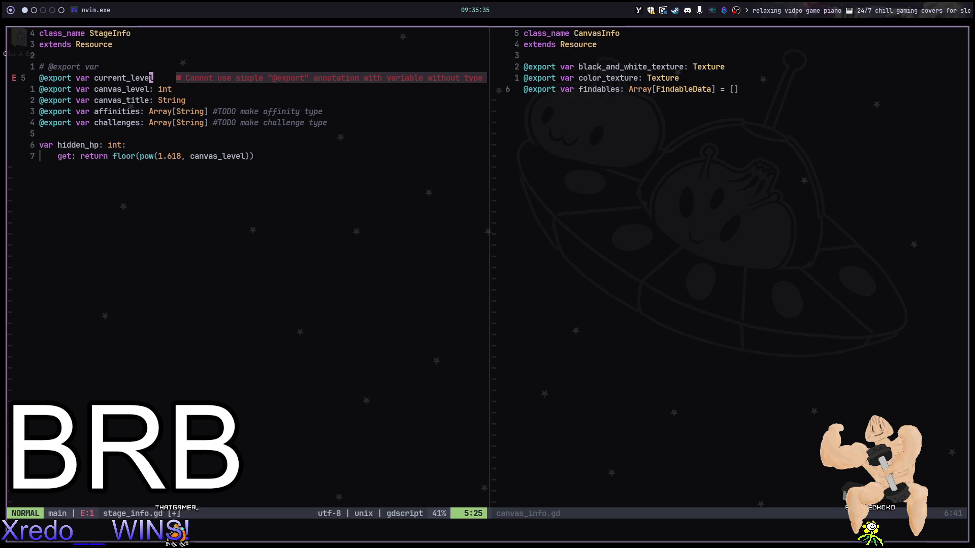
key(Escape)
key(d)
key(d)
text(:w)
key(Return)
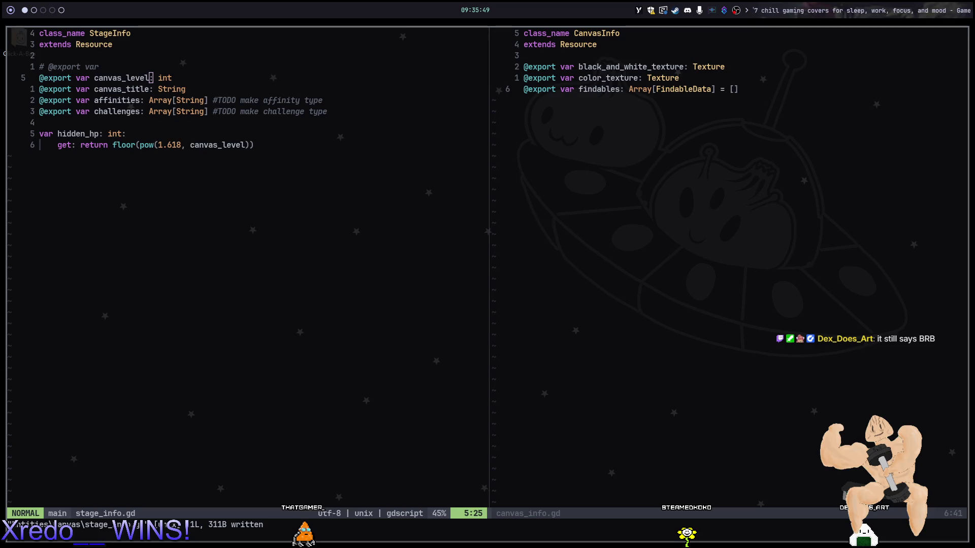
click(348, 150)
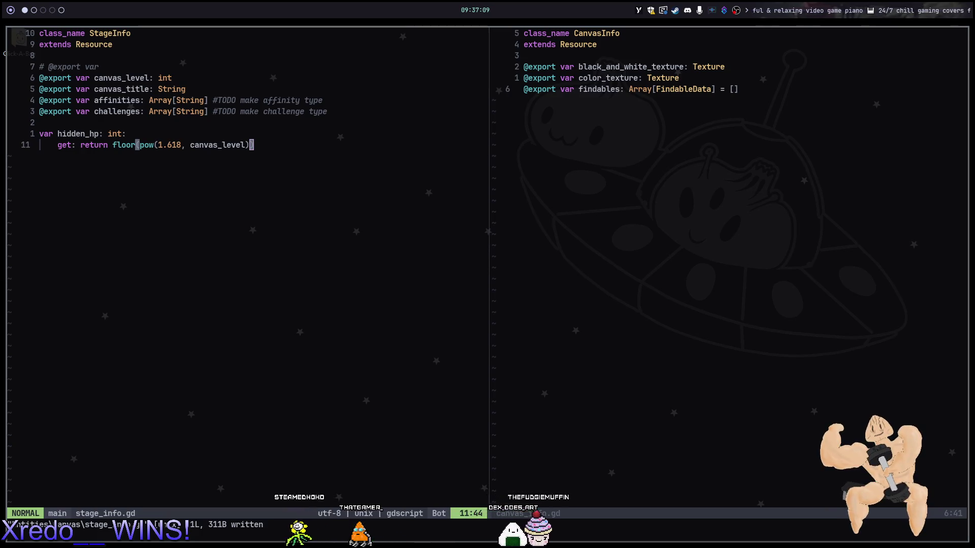
- Switch workspaces over to the HiddenBun project in the Godot editor
key(alt+3)
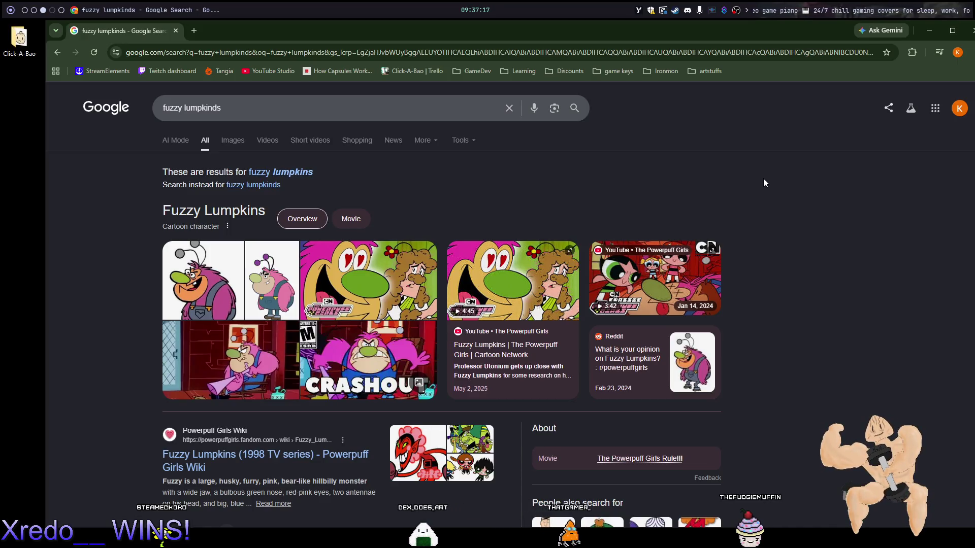
scroll(836, 283, down, 2)
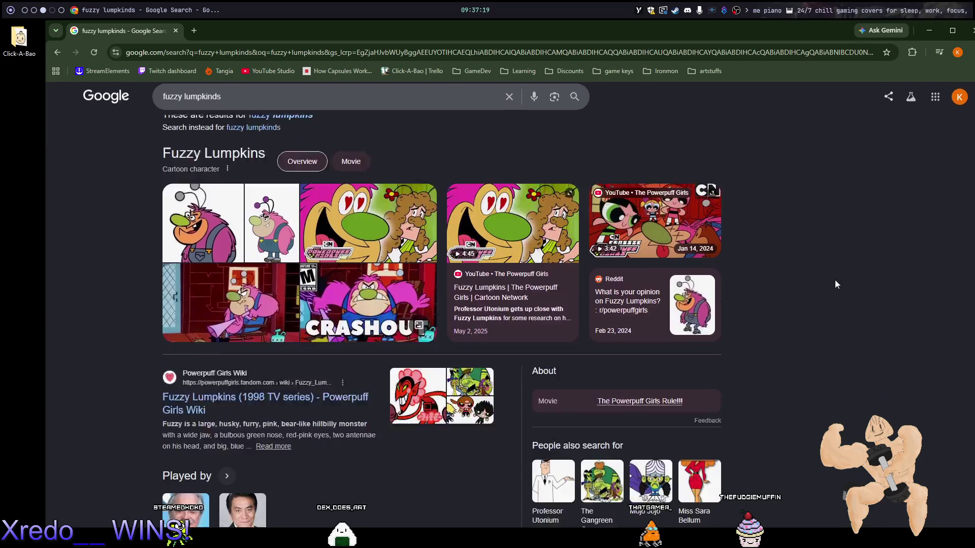
key(super+1)
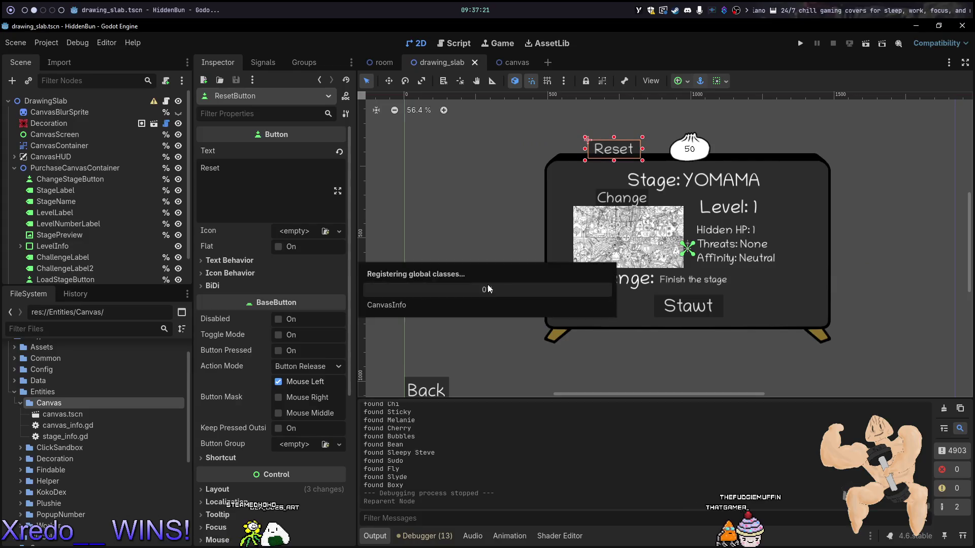
- Switch workspaces back to the StageInfo and CanvasInfo scripts in Neovim
key(super+2)
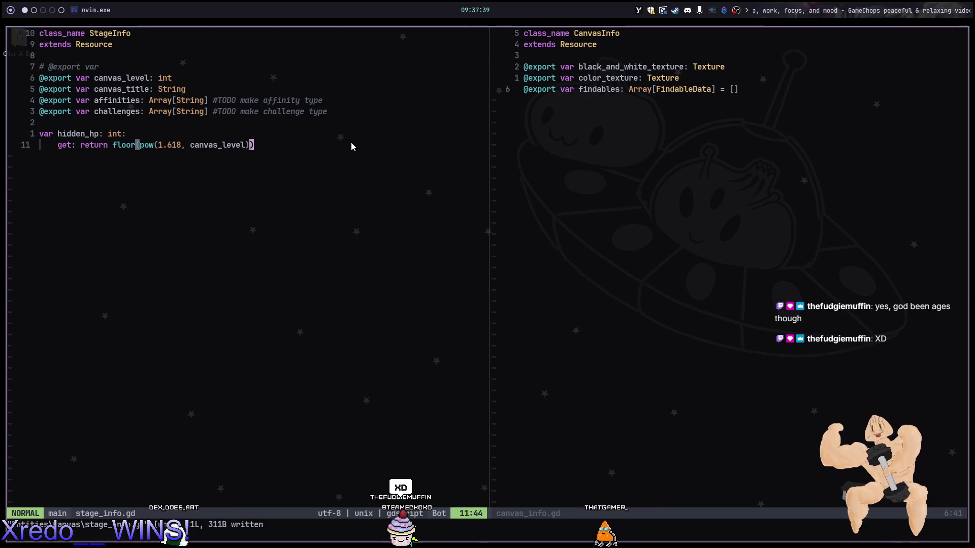
- Yank the challenges export line of stage_info.gd and move to the blank line before hidden_hp
key(k)
key(k)
key(k)
key(k)
key(k)
key(k)
key(b)
key(b)
key(b)
key(V)
key(y)
key(k)
key(j)
key(j)
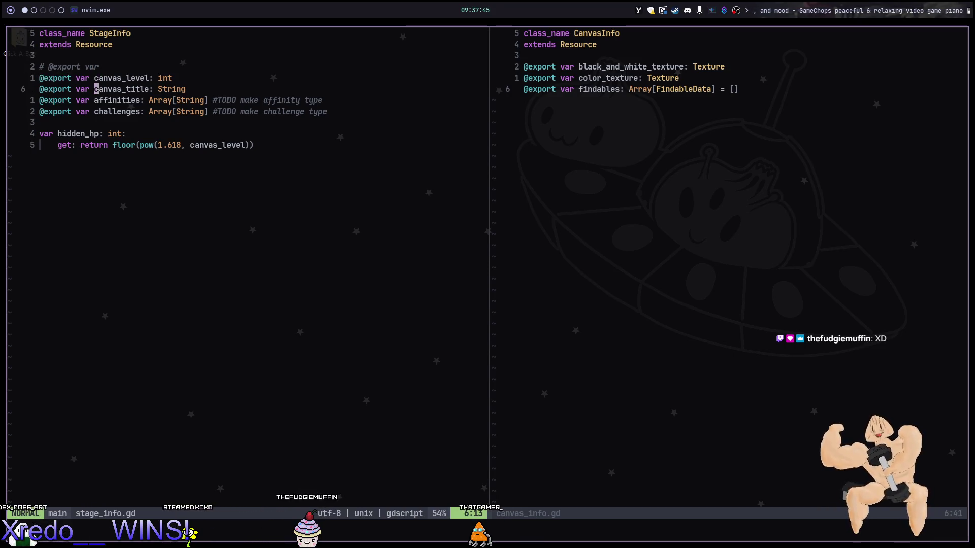
key(y)
key(y)
key(k)
key(k)
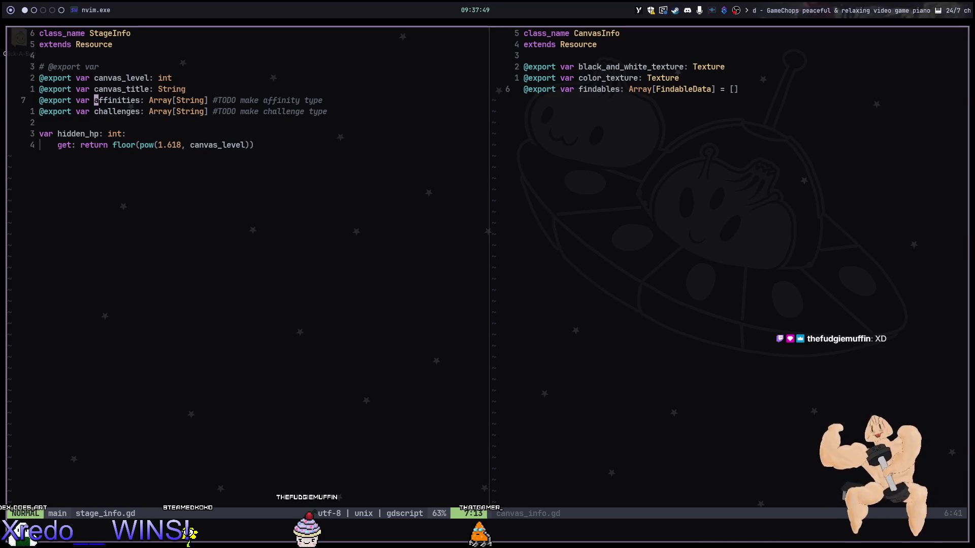
key(j)
key(j)
key(j)
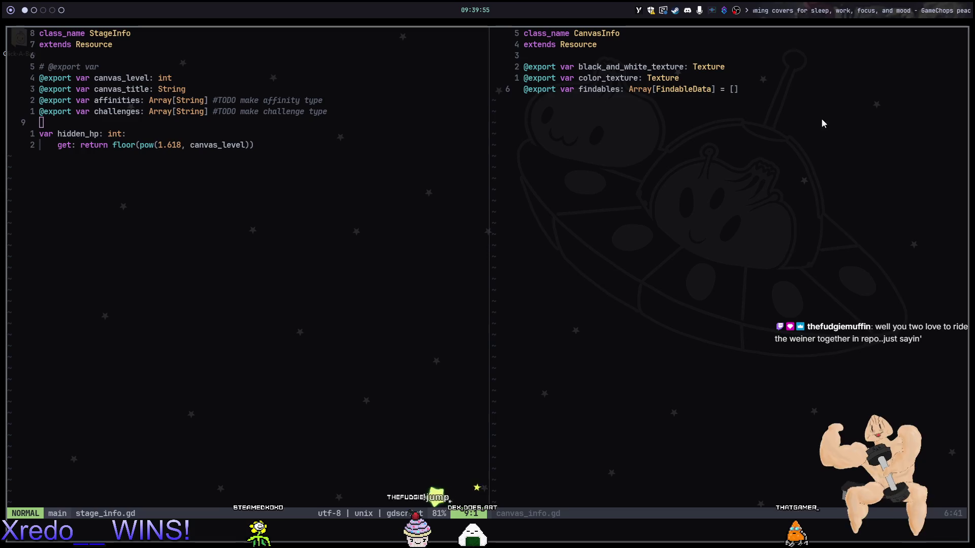
- Save canvas_info.gd from the right pane and switch over to the Godot editor
click(389, 225)
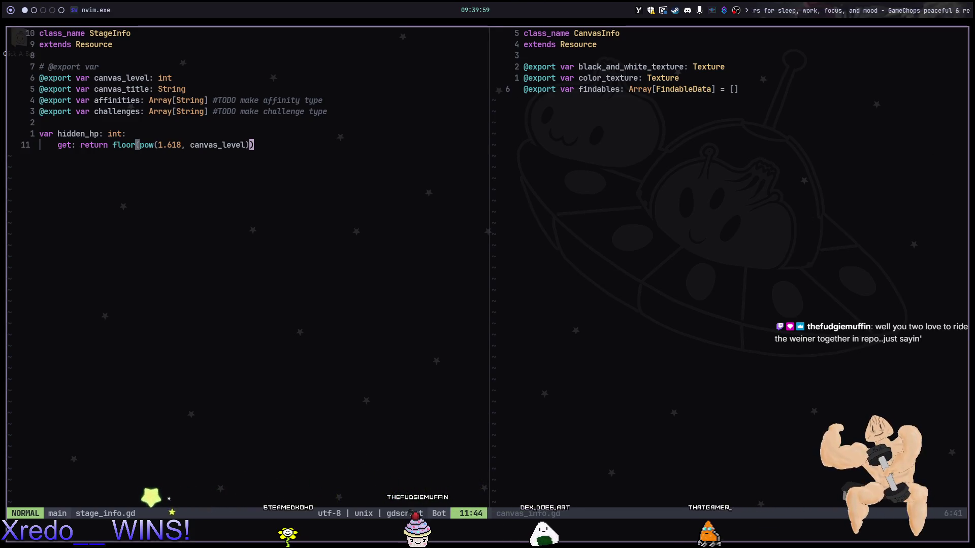
key(k)
key(k)
key(k)
key(k)
key(k)
key(k)
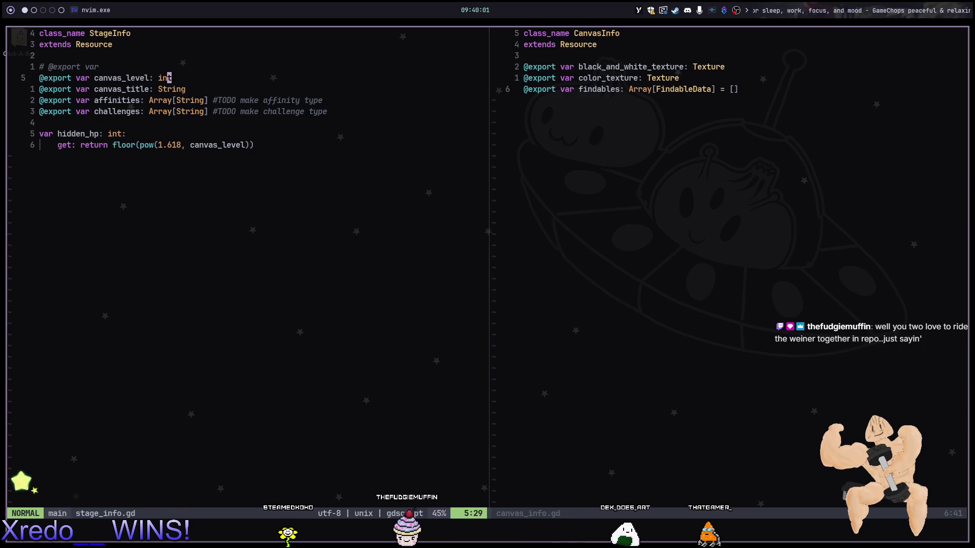
key(ctrl+w)
text(l:w)
key(Return)
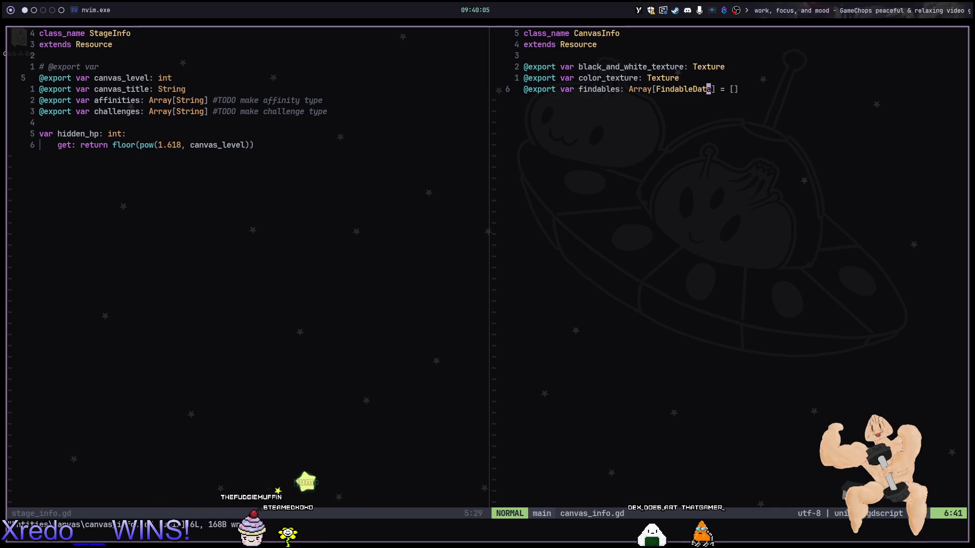
key(alt+Tab)
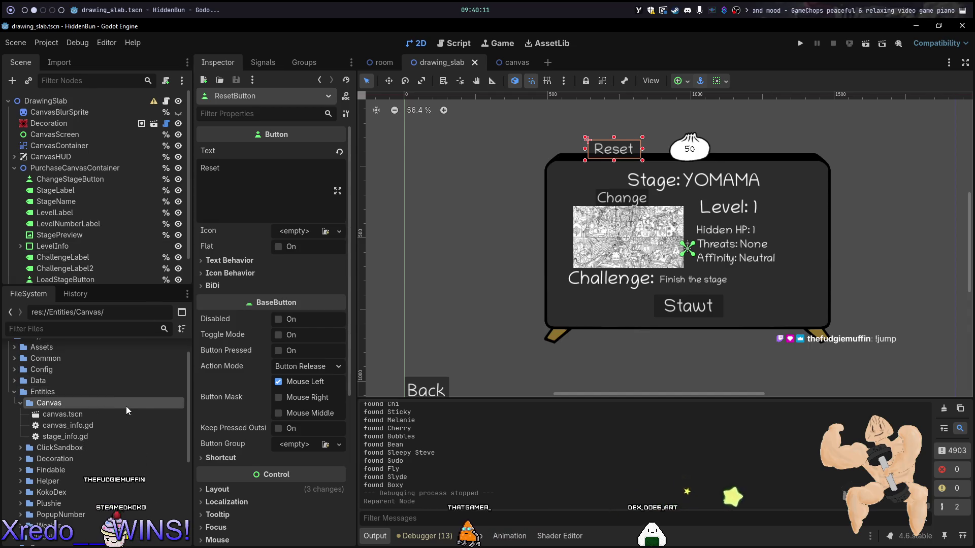
- Create a Data folder inside the Canvas entities folder in FileSystem
right_click(50, 402)
mouse_move(87, 368)
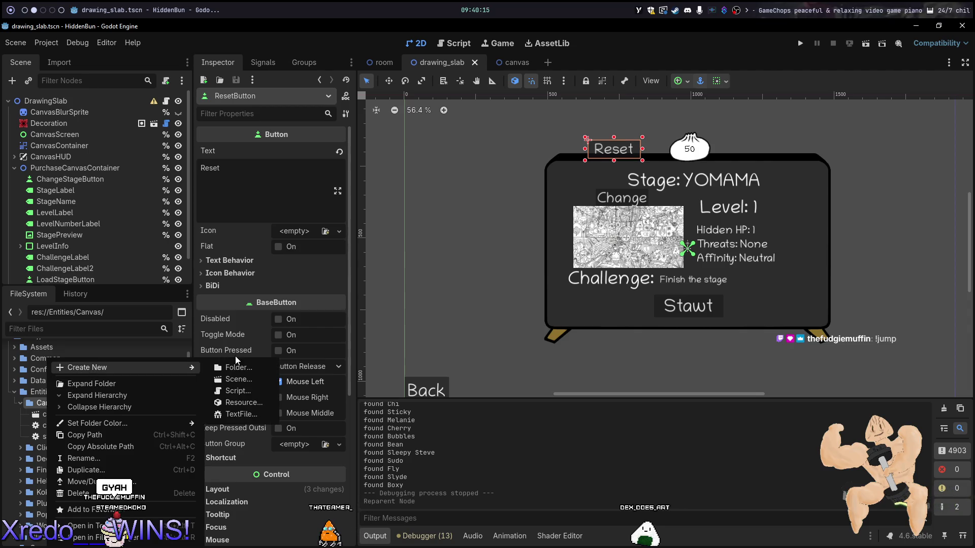
click(236, 367)
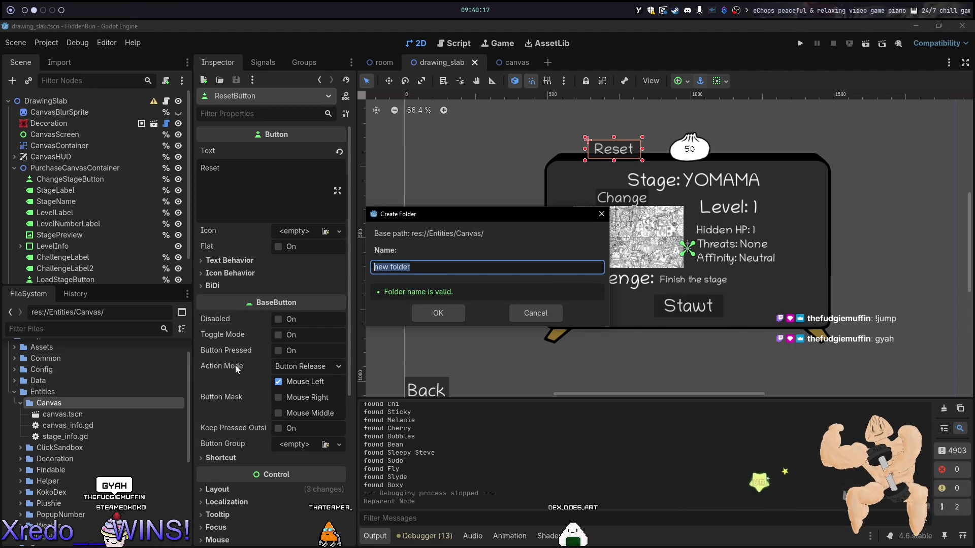
text(Data)
key(Return)
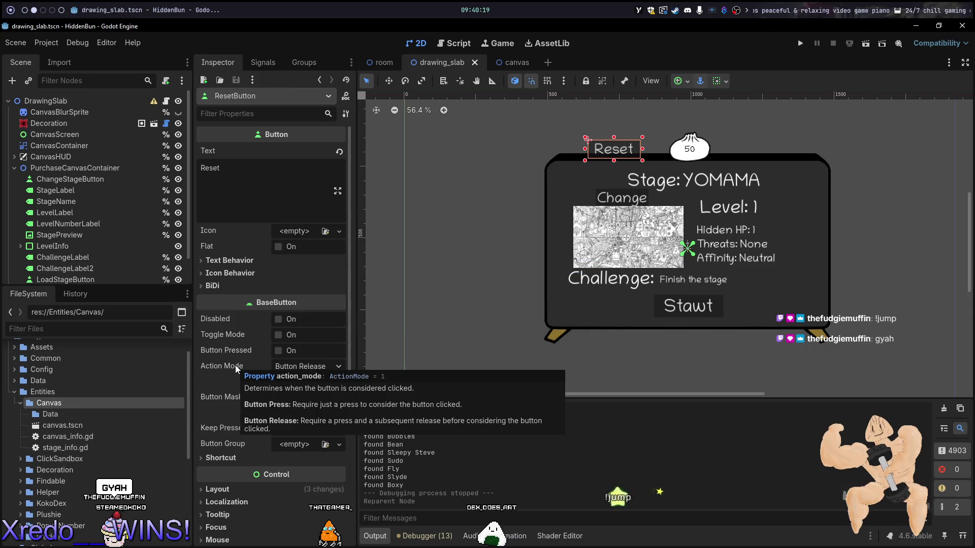
- Start creating a new resource in Data, then switch to the empty desktop workspace
right_click(69, 415)
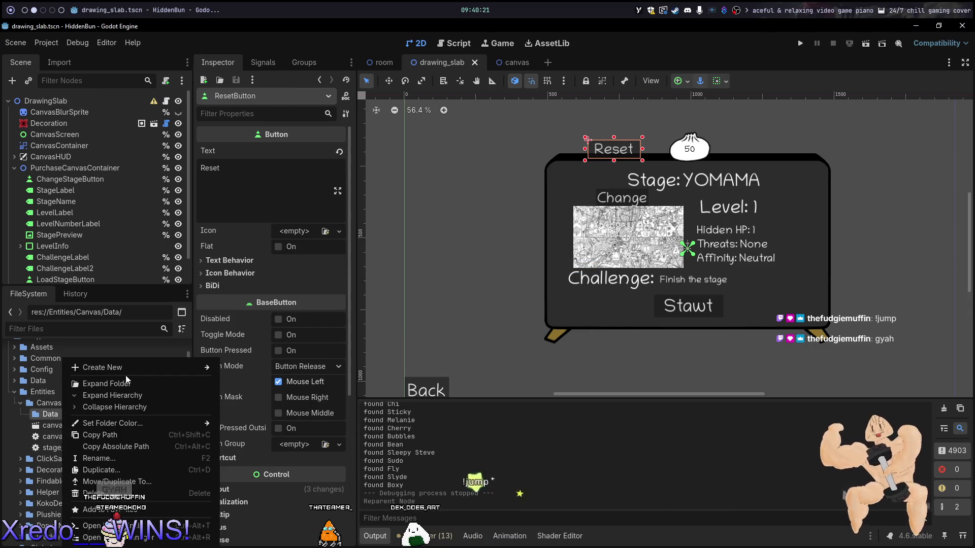
mouse_move(138, 367)
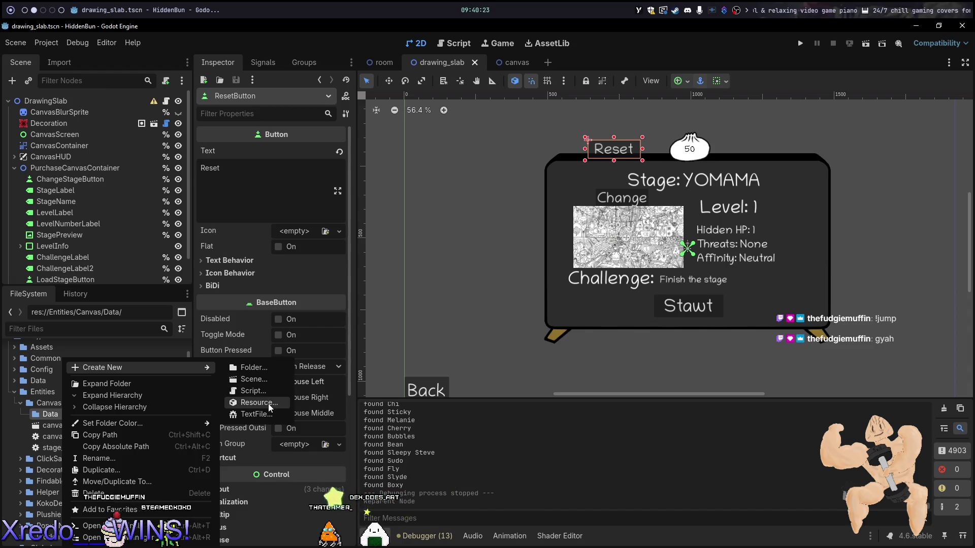
click(268, 403)
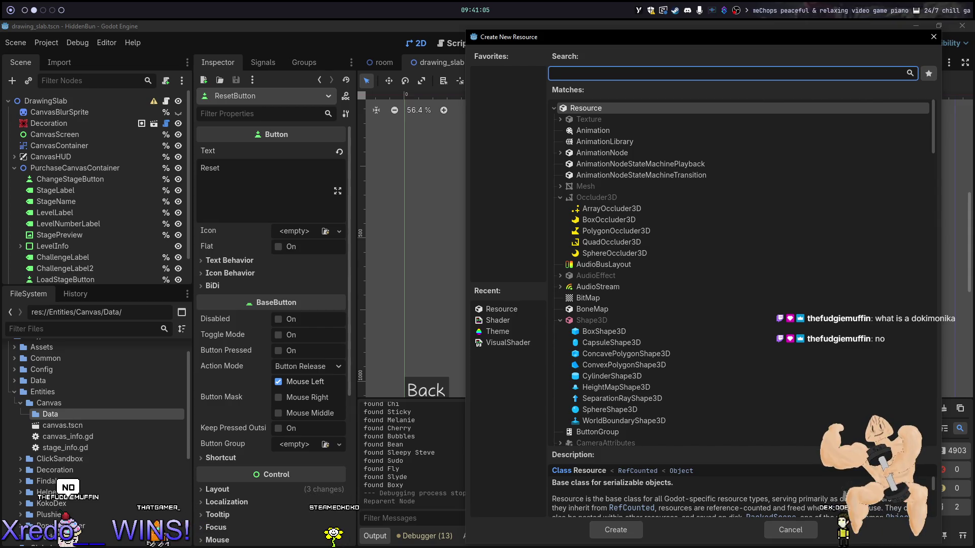
key(super+3)
key(super+4)
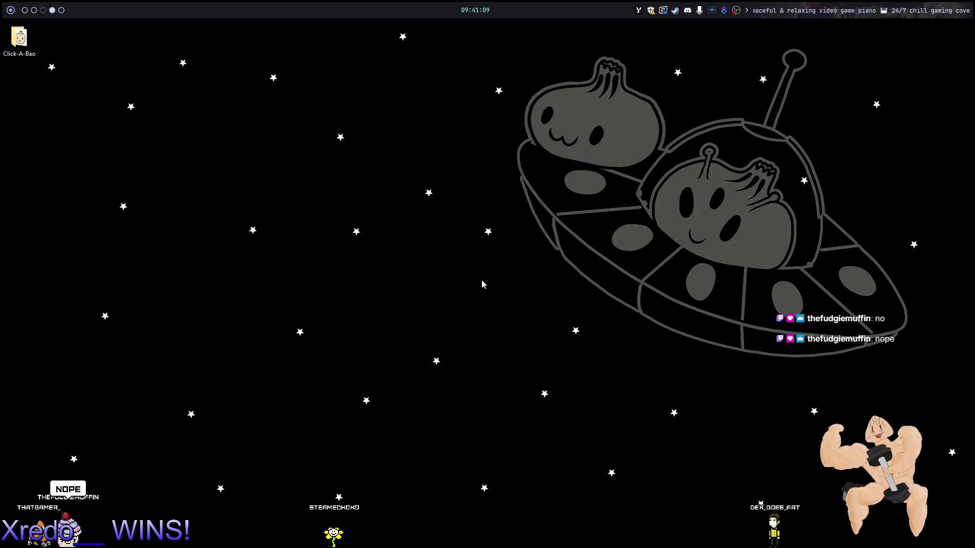
- Browse the Cloudheim screenshots in the Steam store and add Cloudheim to the wishlist
key(super+3)
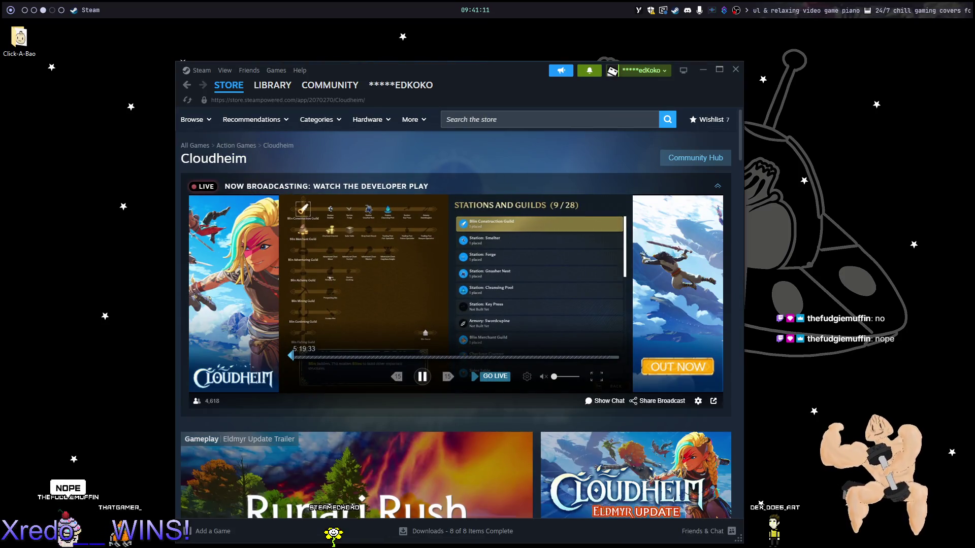
scroll(520, 265, down, 4)
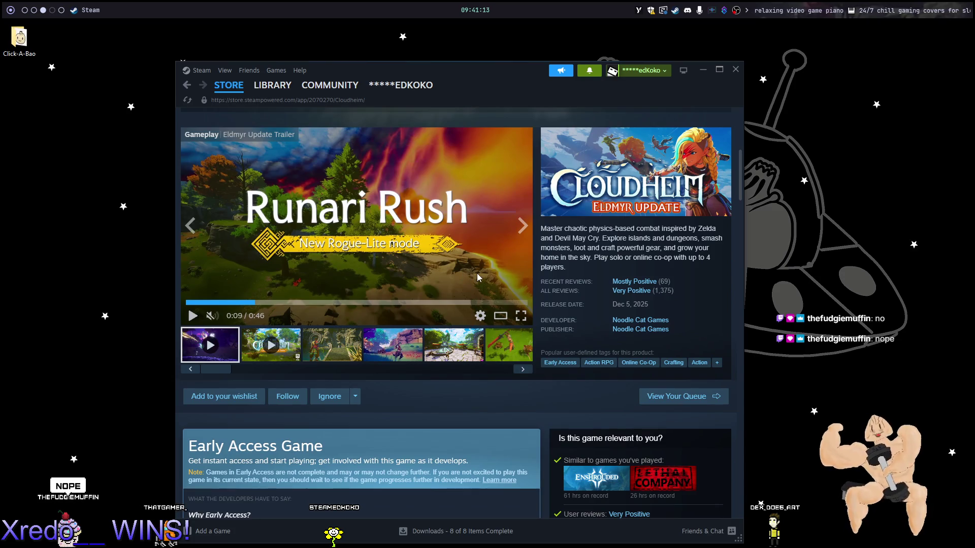
click(324, 348)
click(377, 354)
click(441, 352)
click(439, 354)
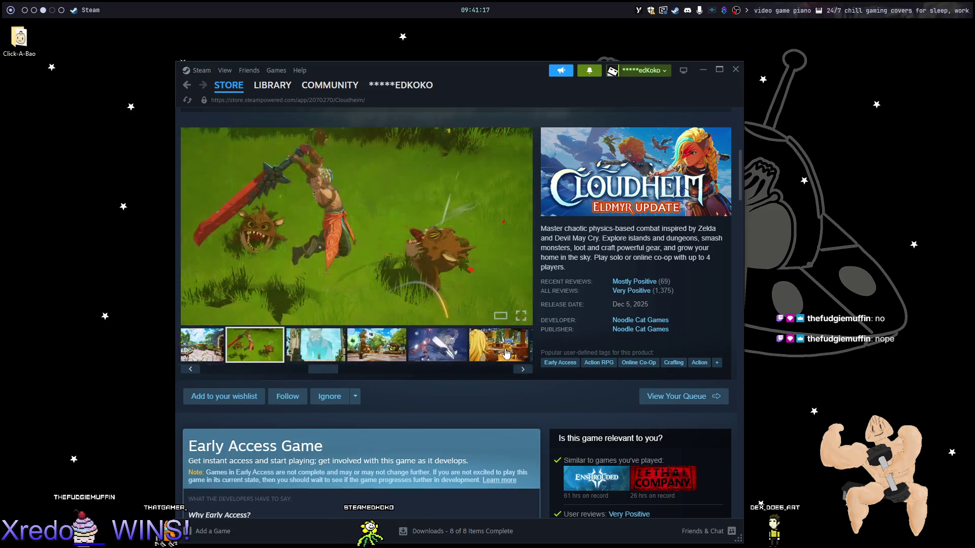
click(414, 354)
click(461, 353)
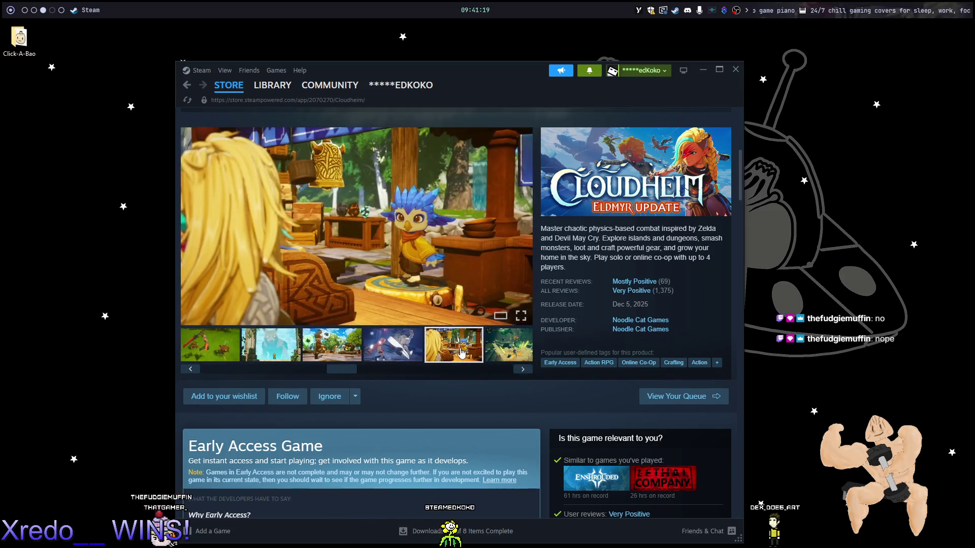
scroll(436, 380, down, 2)
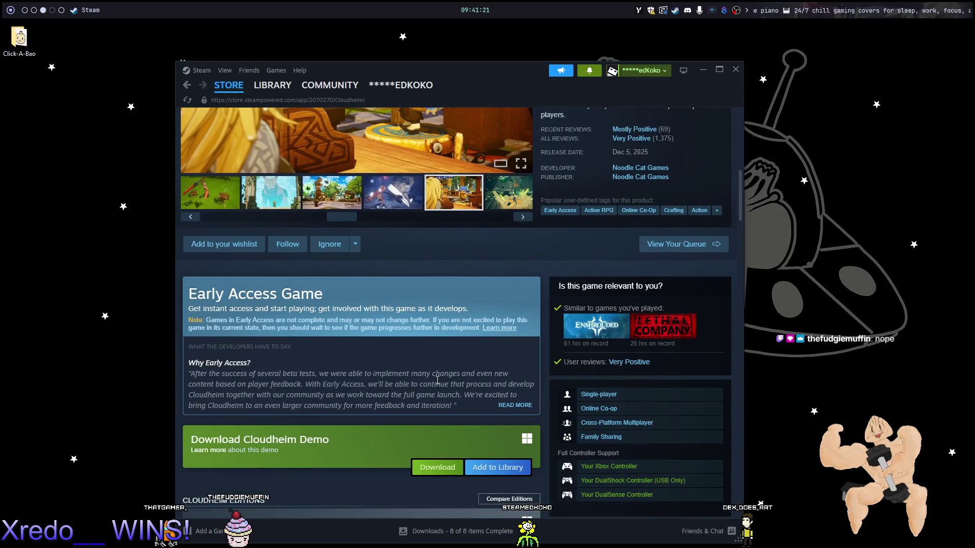
scroll(436, 379, down, 1)
scroll(436, 378, up, 1)
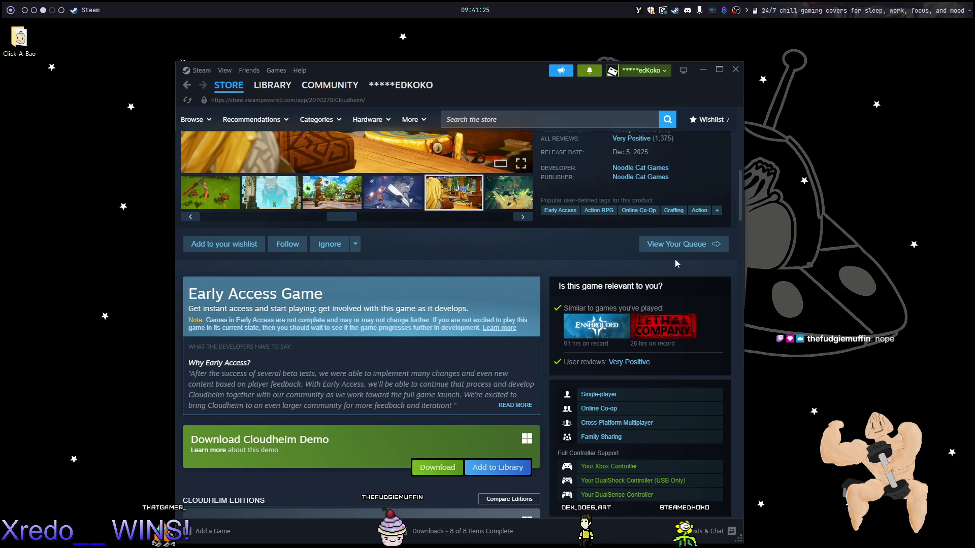
scroll(577, 272, up, 1)
click(221, 295)
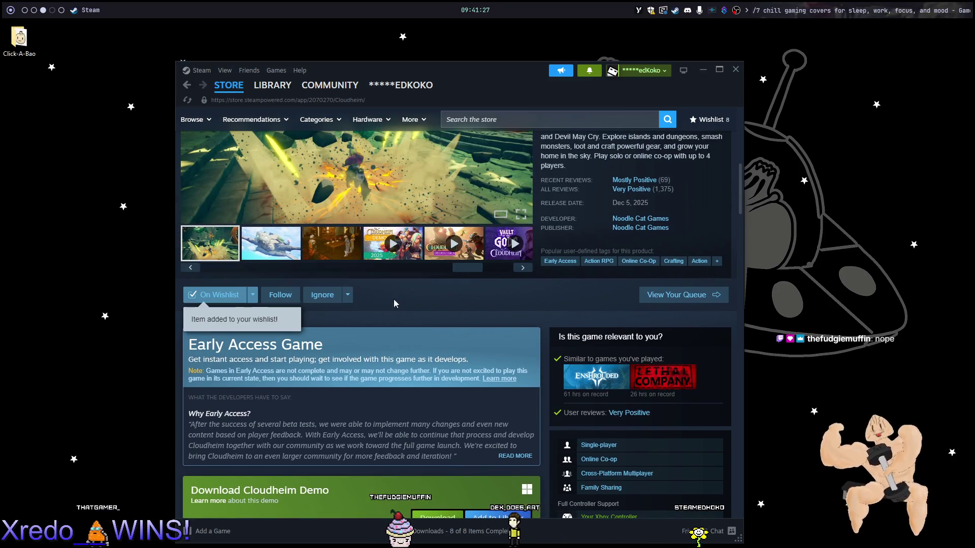
scroll(457, 281, down, 2)
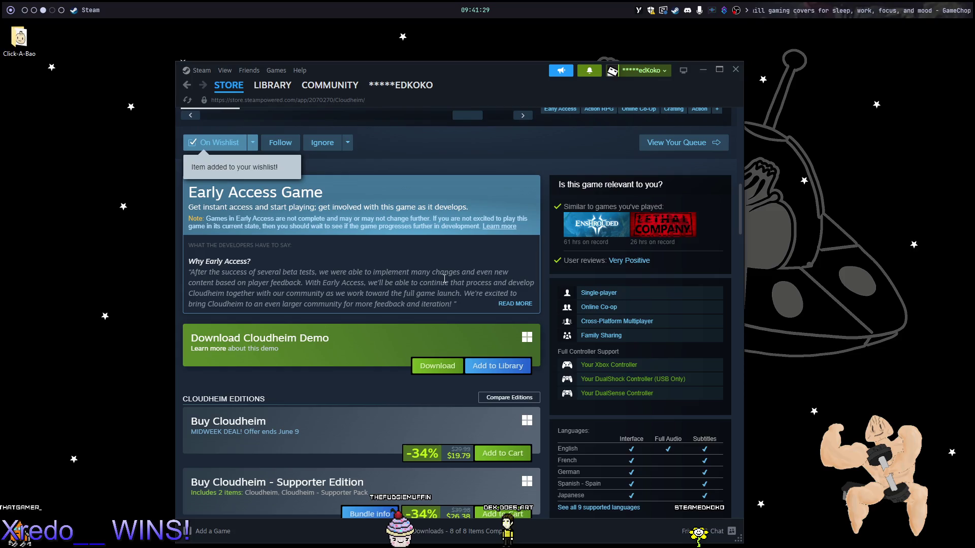
scroll(444, 279, up, 6)
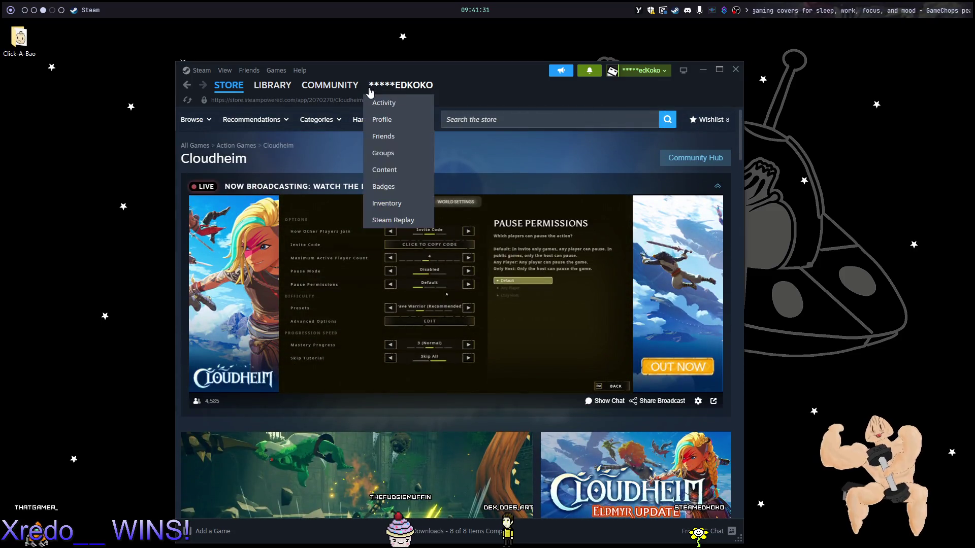
- Return to the store front page and begin a new store search
click(219, 86)
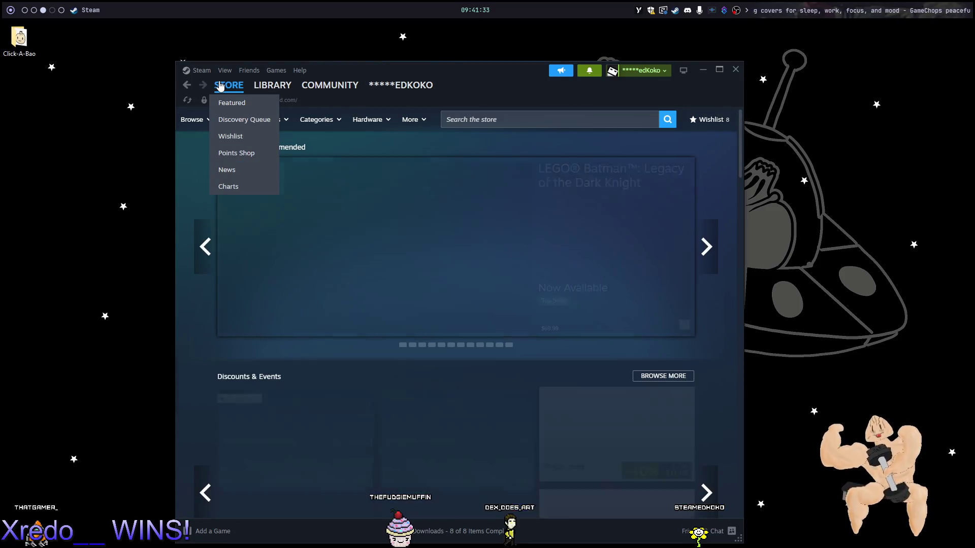
click(493, 121)
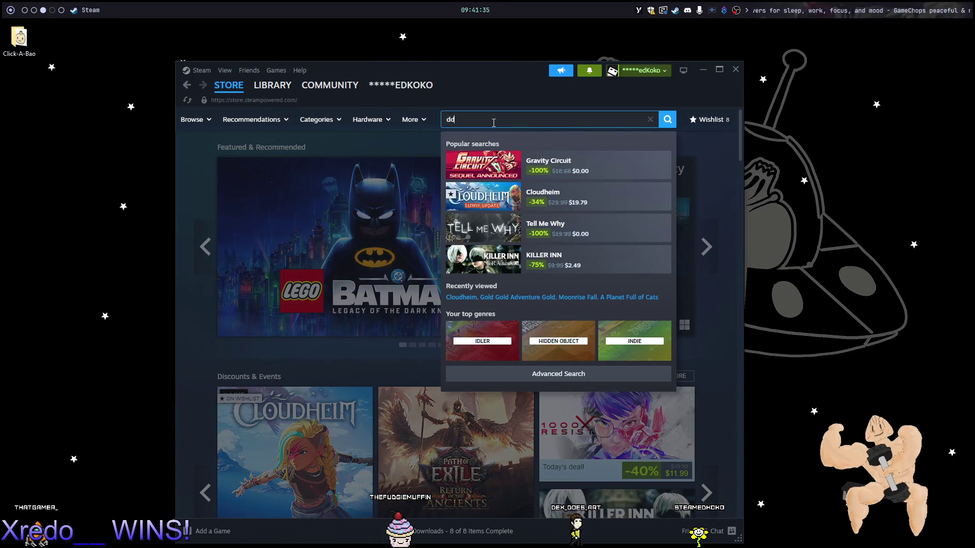
- Search 'dokidoki', open Doki Doki Literature Club!, and put its trailer full screen
key(ctrl+a)
text(dokidoki)
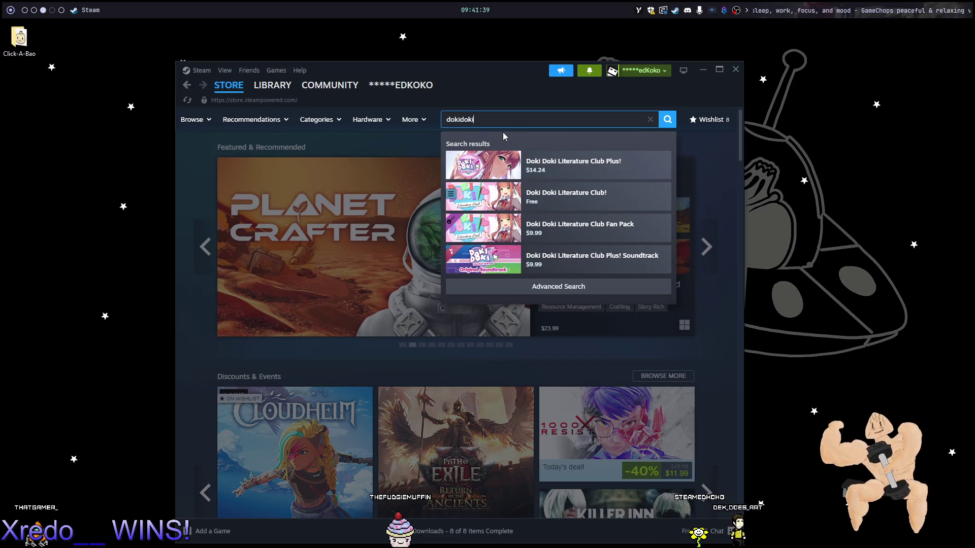
click(574, 193)
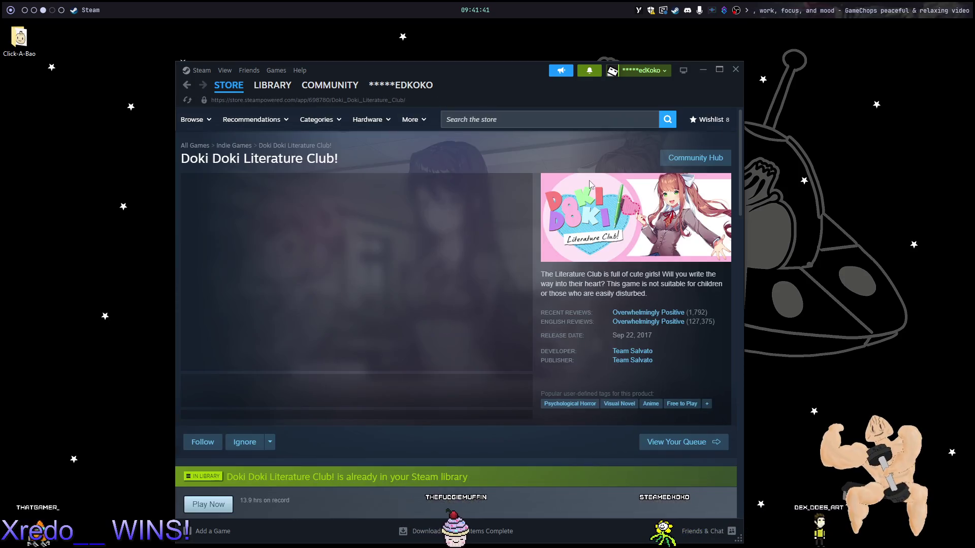
click(476, 229)
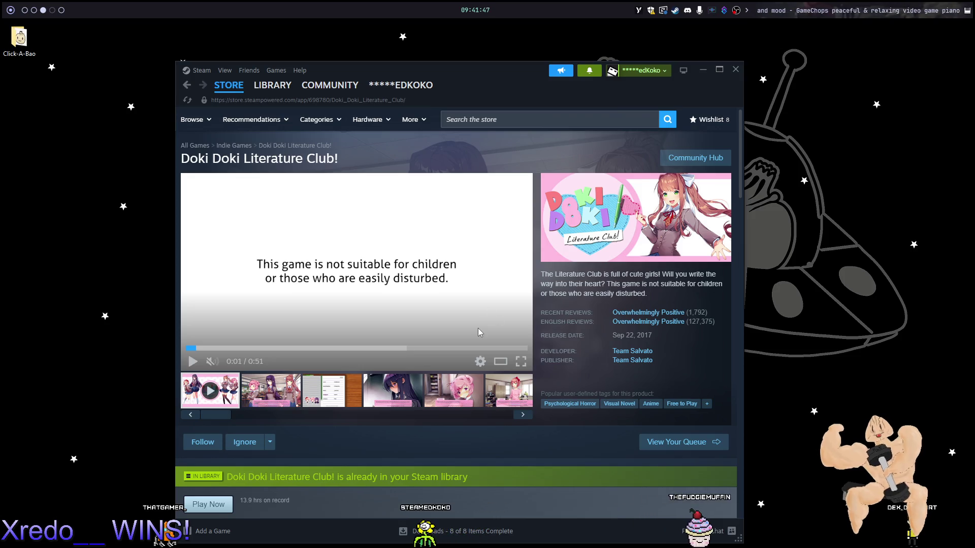
click(521, 362)
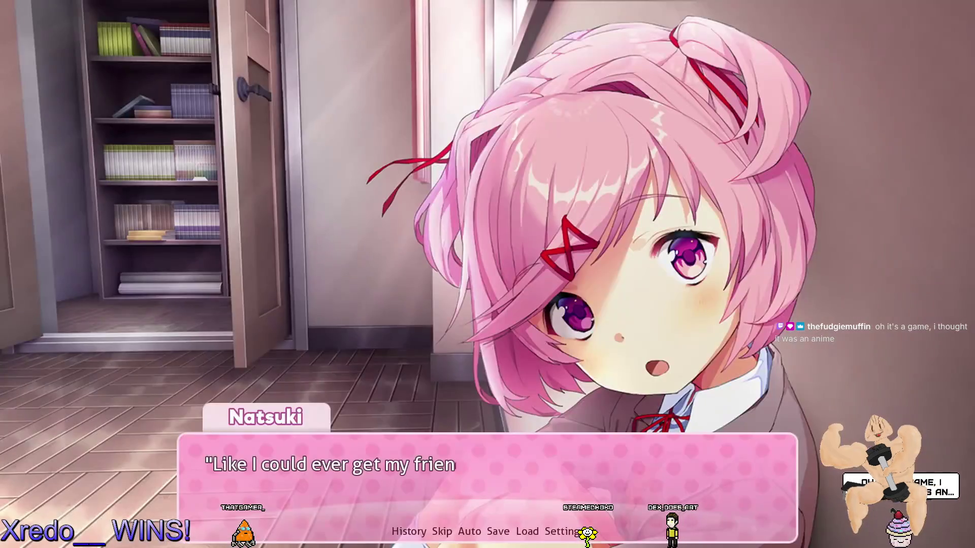
- Play the full-screen trailer to the end, then leave full screen for the store page
key(space)
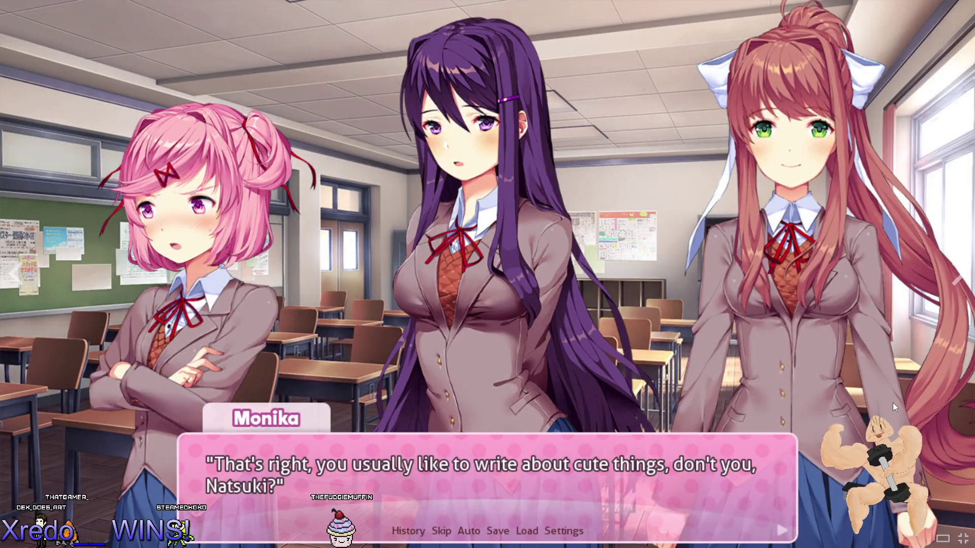
key(Escape)
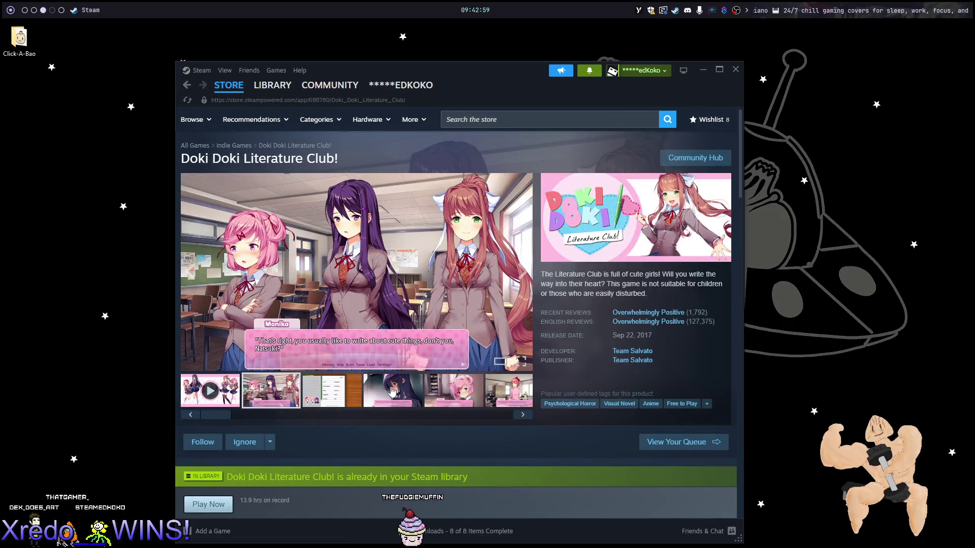
click(393, 392)
click(454, 391)
click(514, 391)
click(524, 414)
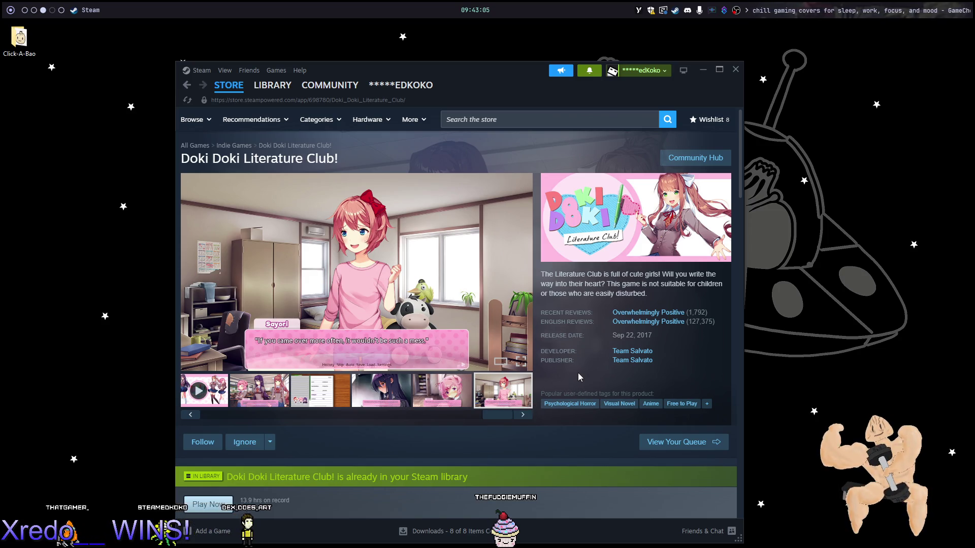
scroll(579, 372, down, 5)
scroll(588, 379, down, 5)
scroll(593, 374, down, 2)
scroll(562, 342, up, 1)
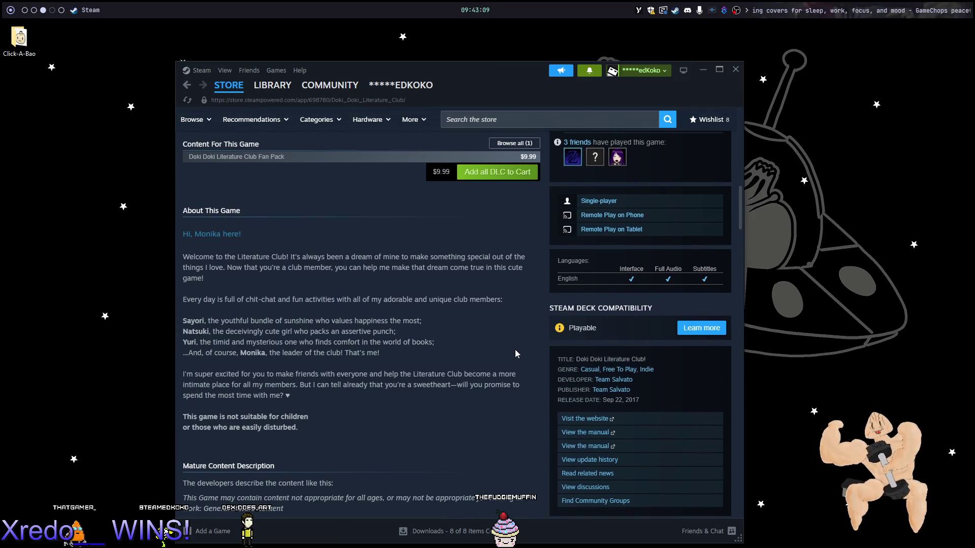
scroll(516, 350, down, 1)
scroll(512, 351, down, 4)
scroll(513, 350, down, 3)
scroll(519, 351, down, 2)
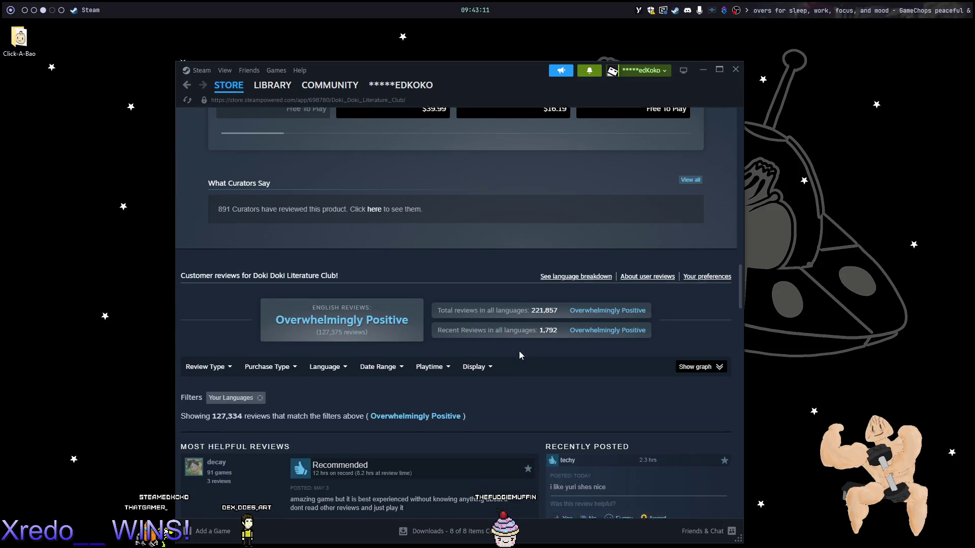
scroll(518, 354, down, 3)
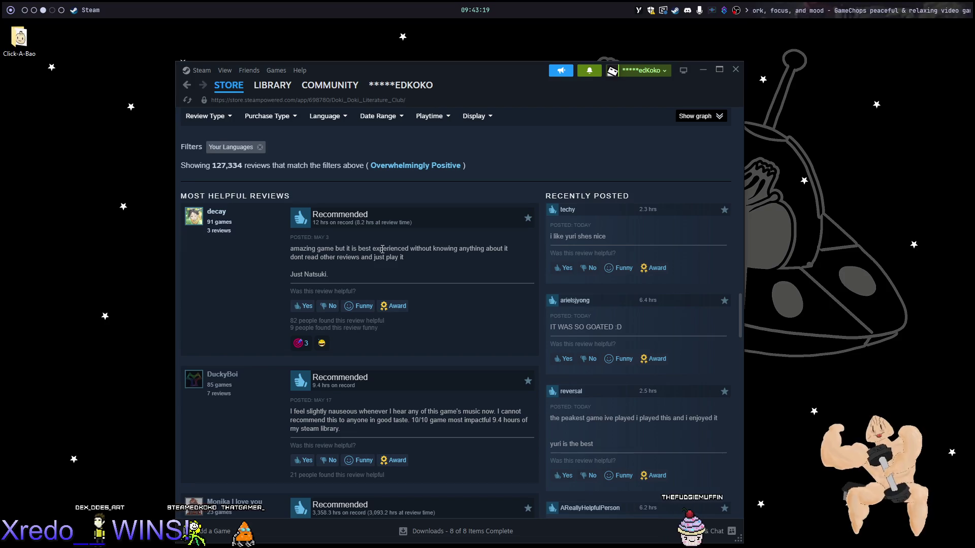
click(402, 266)
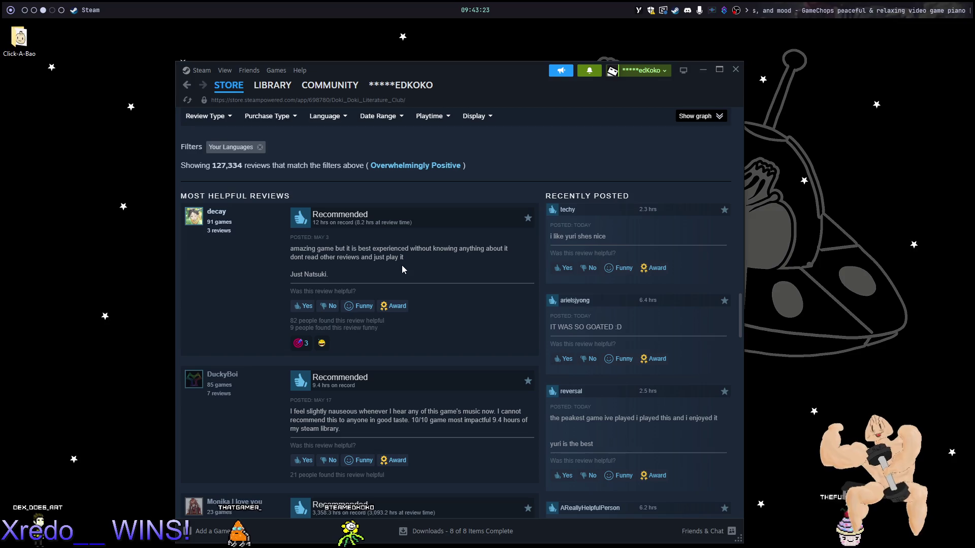
scroll(401, 265, down, 2)
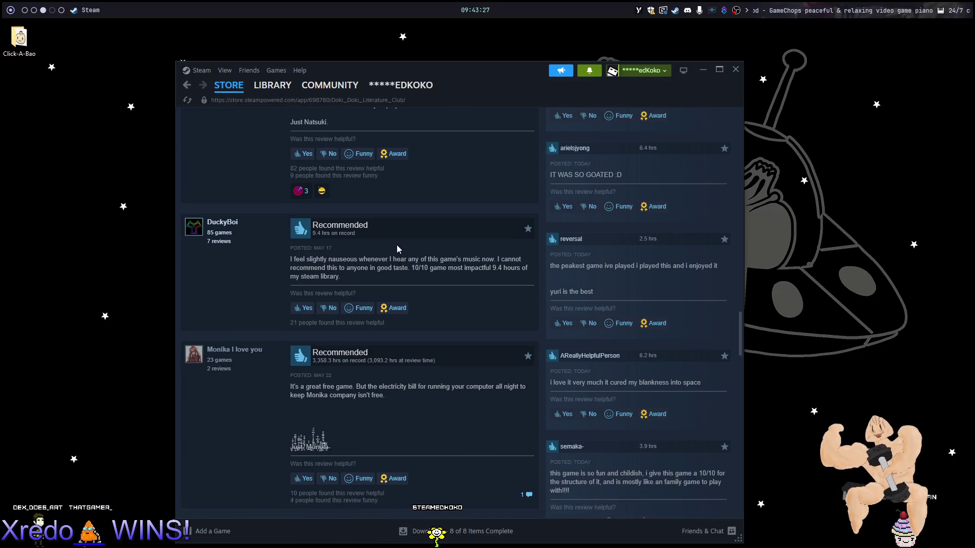
scroll(393, 251, down, 3)
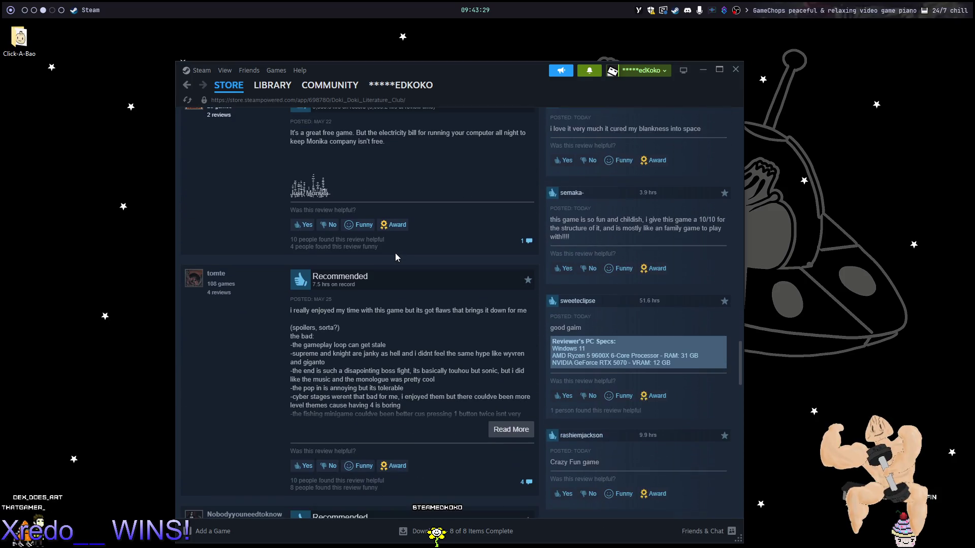
scroll(450, 246, up, 5)
scroll(490, 198, up, 5)
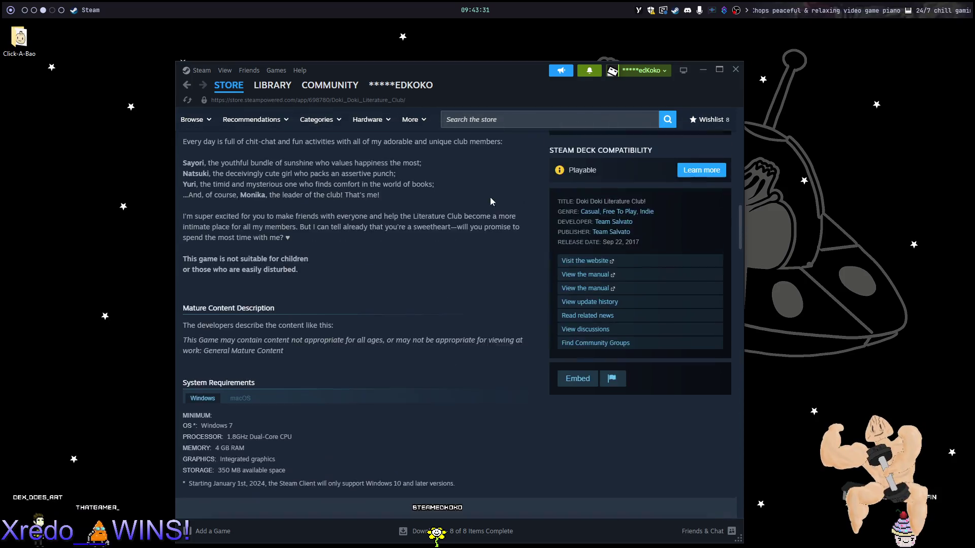
scroll(490, 196, up, 5)
scroll(494, 207, up, 5)
scroll(494, 207, up, 2)
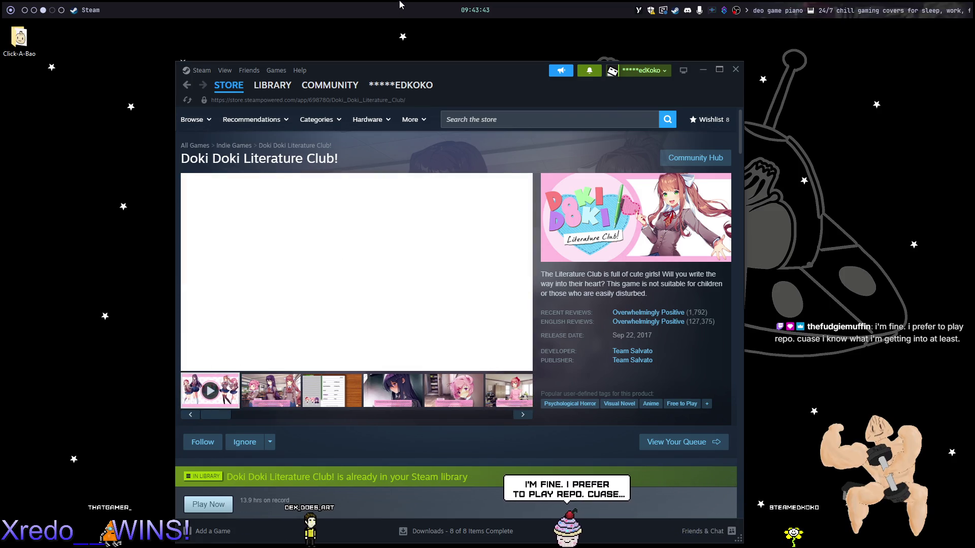
click(289, 222)
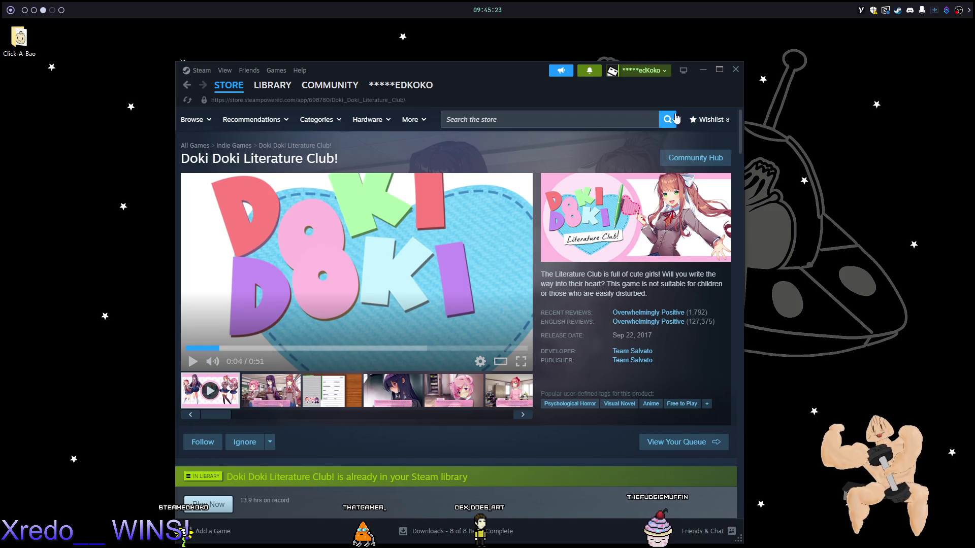
- Close the Steam window and return to the Godot editor's drawing_slab scene
click(738, 69)
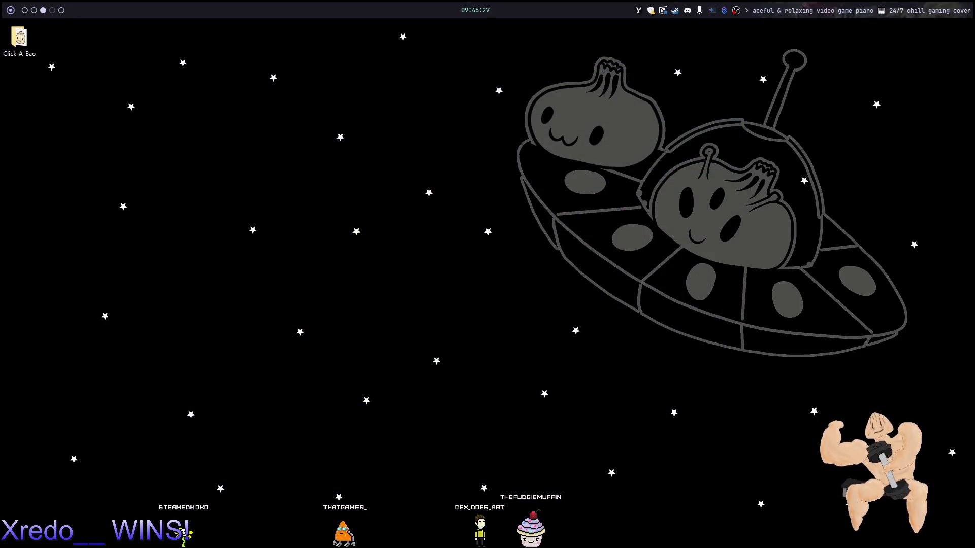
key(super+2)
key(Escape)
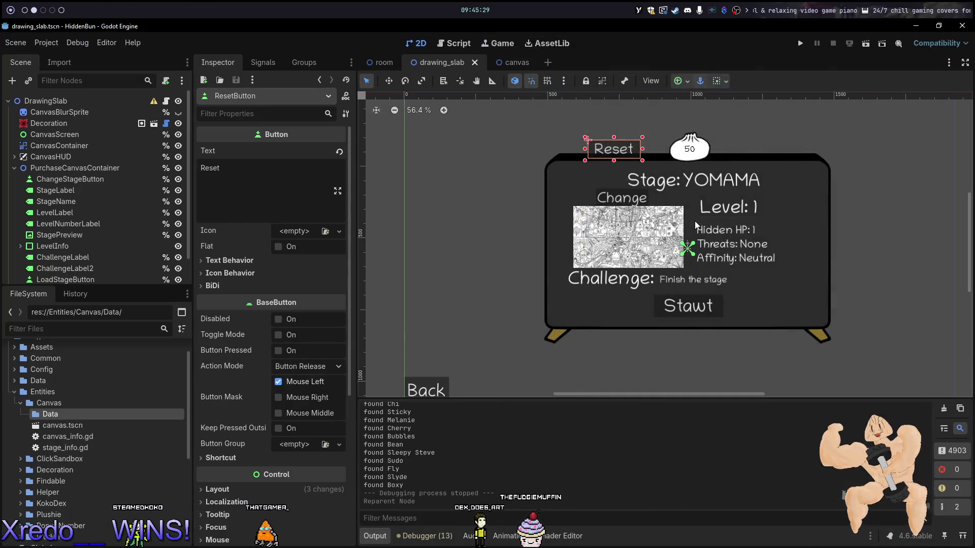
scroll(735, 184, up, 5)
- Run the HiddenBun project briefly, then check the room scene and return to drawing_slab
key(F6)
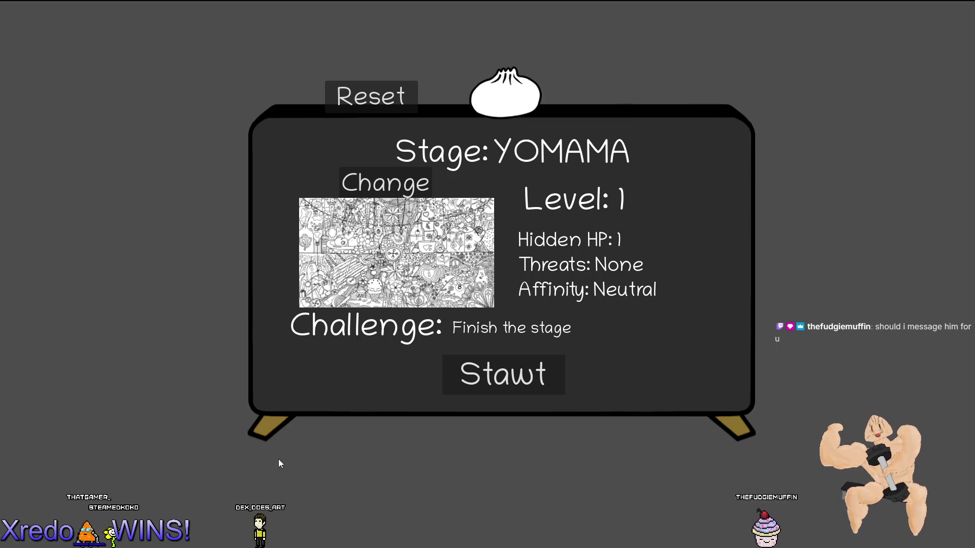
key(F8)
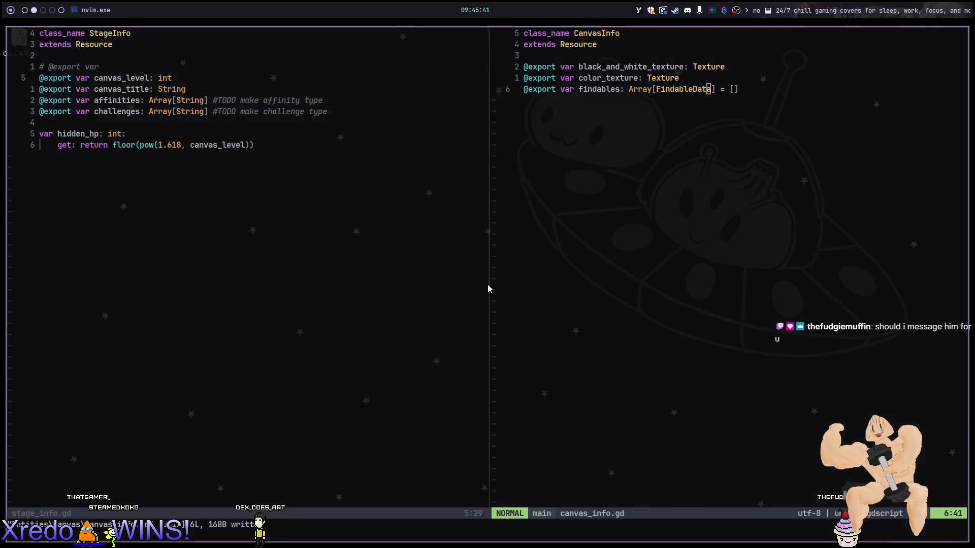
scroll(502, 239, down, 5)
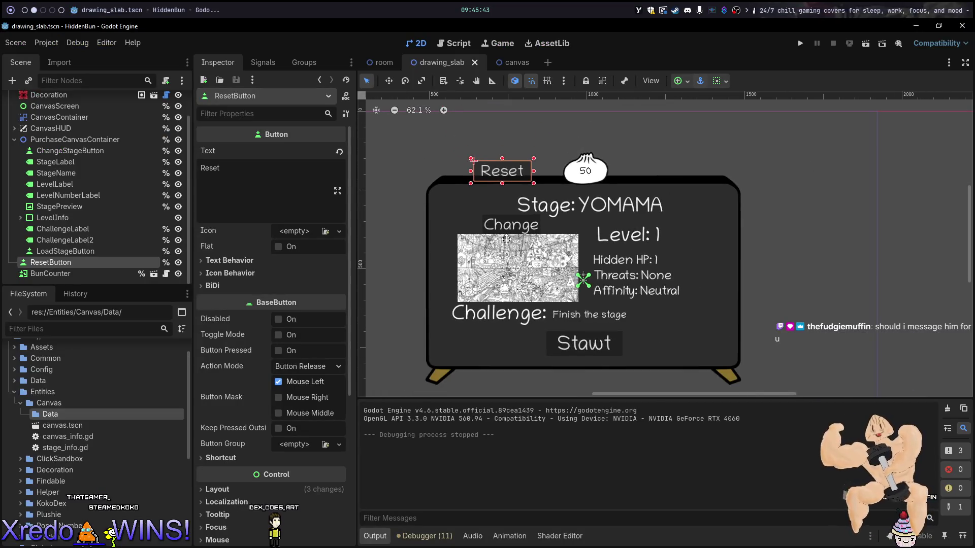
scroll(583, 194, down, 1)
scroll(580, 200, up, 1)
scroll(577, 210, down, 1)
scroll(575, 217, down, 1)
scroll(574, 219, up, 1)
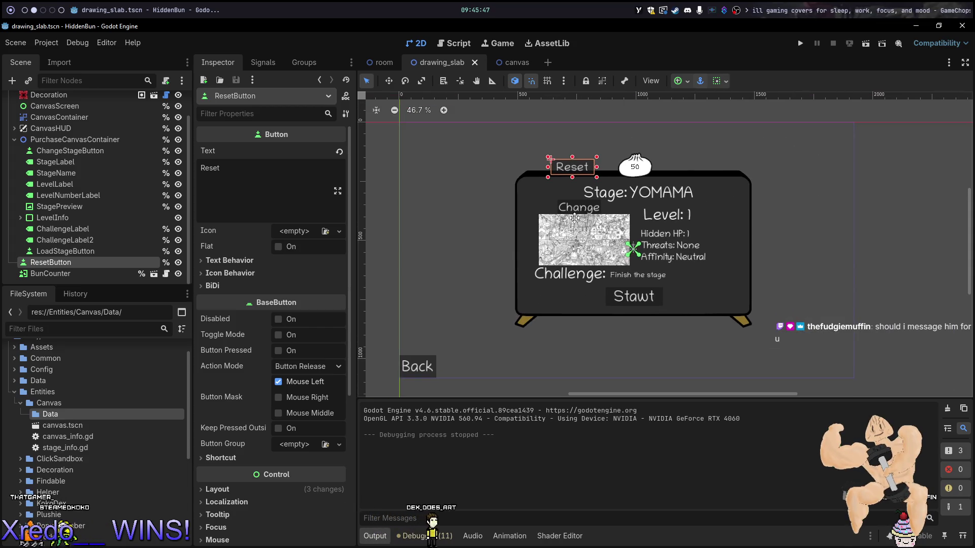
scroll(576, 220, up, 1)
scroll(574, 220, down, 1)
drag(575, 220, 599, 212)
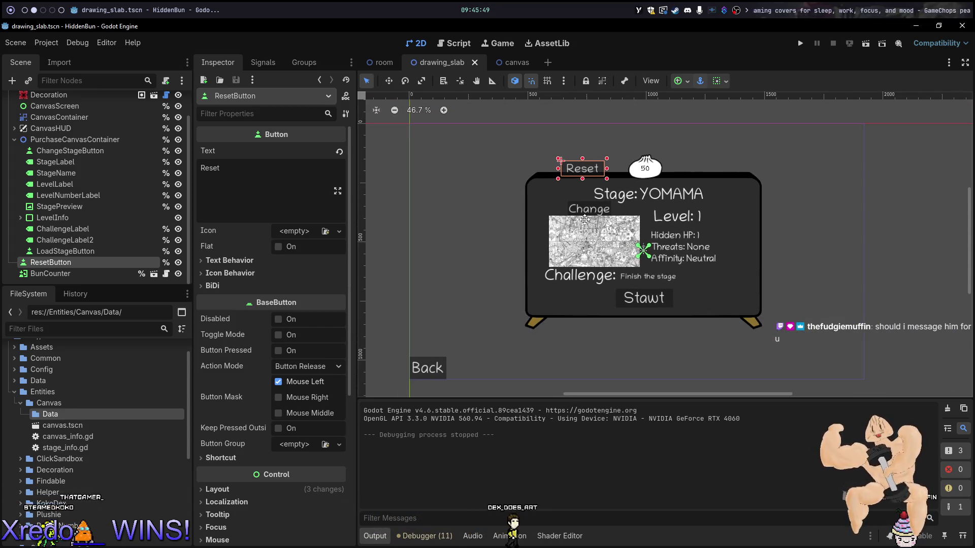
scroll(600, 213, down, 1)
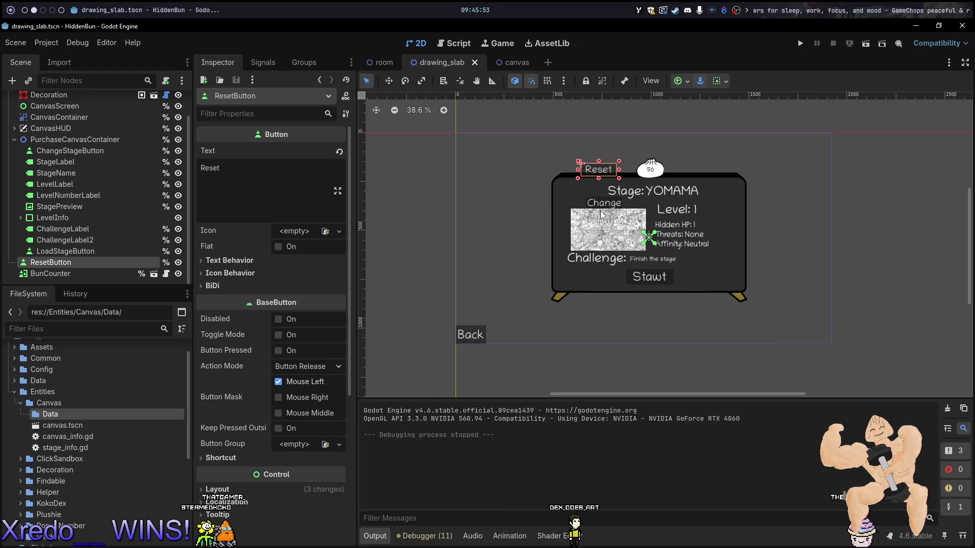
scroll(621, 201, up, 2)
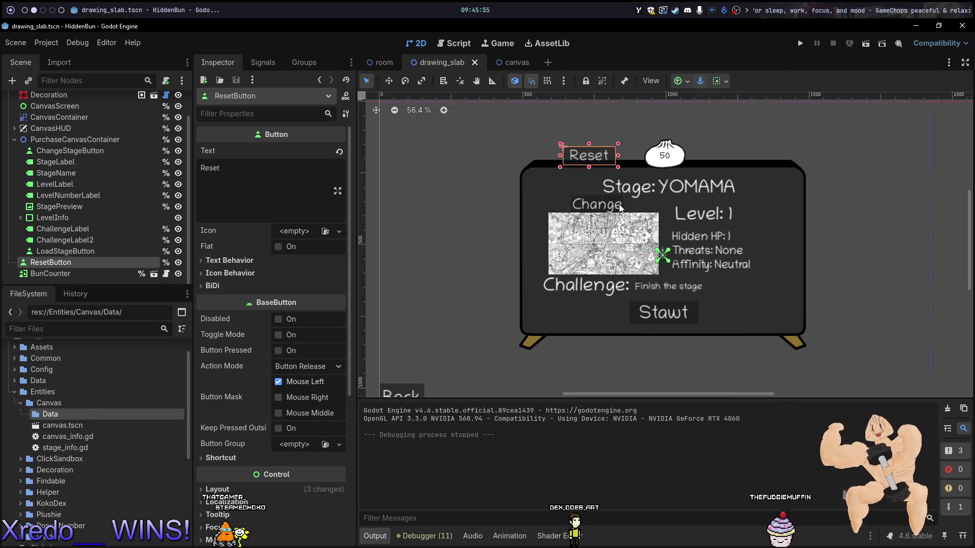
scroll(697, 200, up, 2)
scroll(695, 202, up, 1)
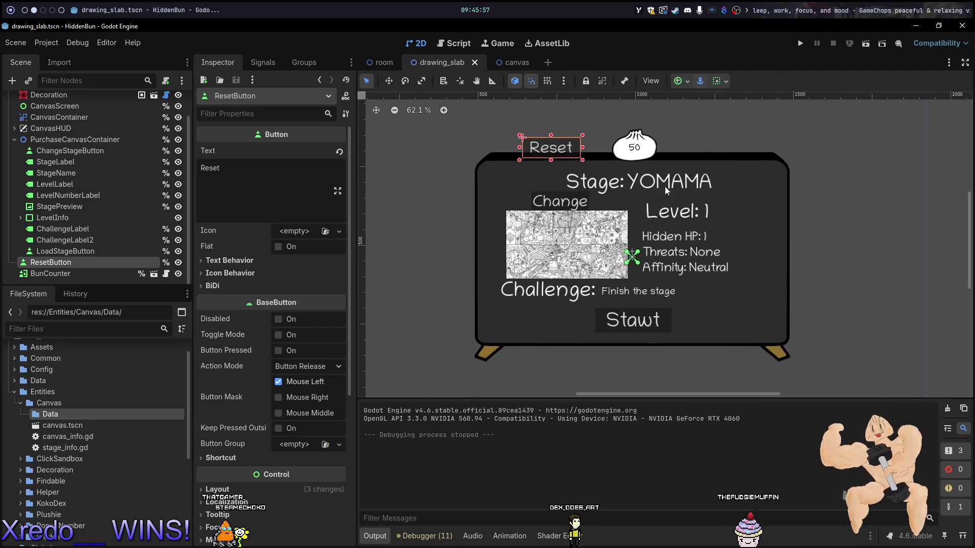
scroll(690, 203, down, 6)
scroll(687, 205, up, 2)
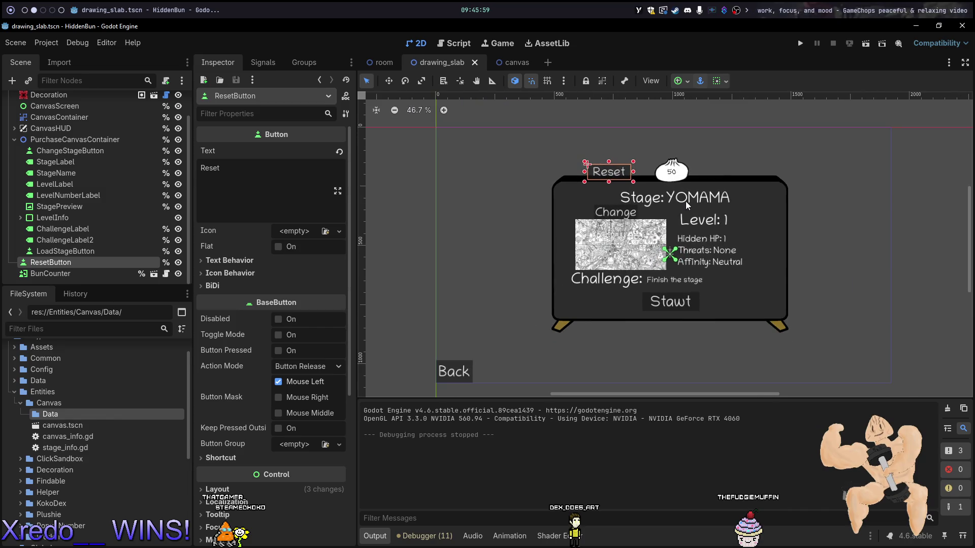
click(383, 63)
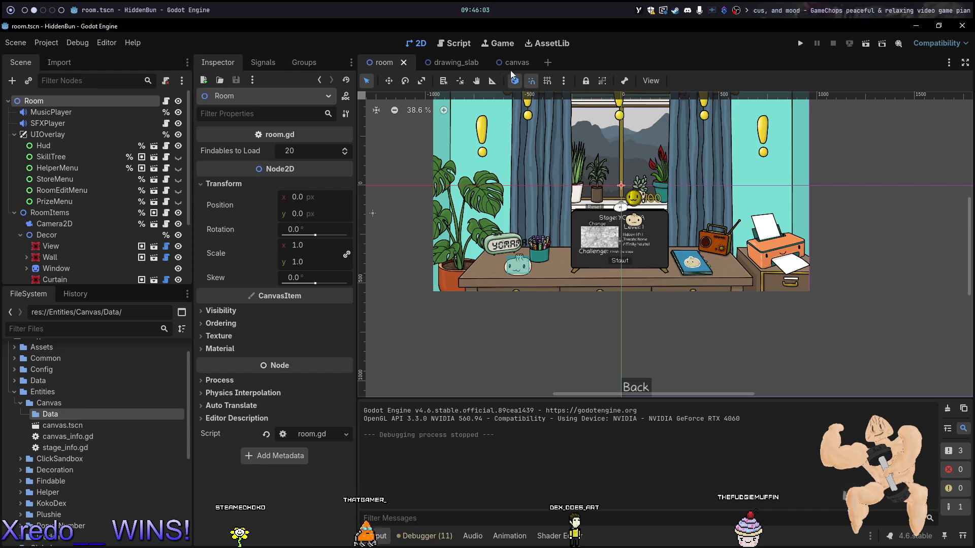
click(451, 62)
- Glance at the stage_info and canvas_info scripts in nvim, then bring up the Data folder's actions
key(alt+Tab)
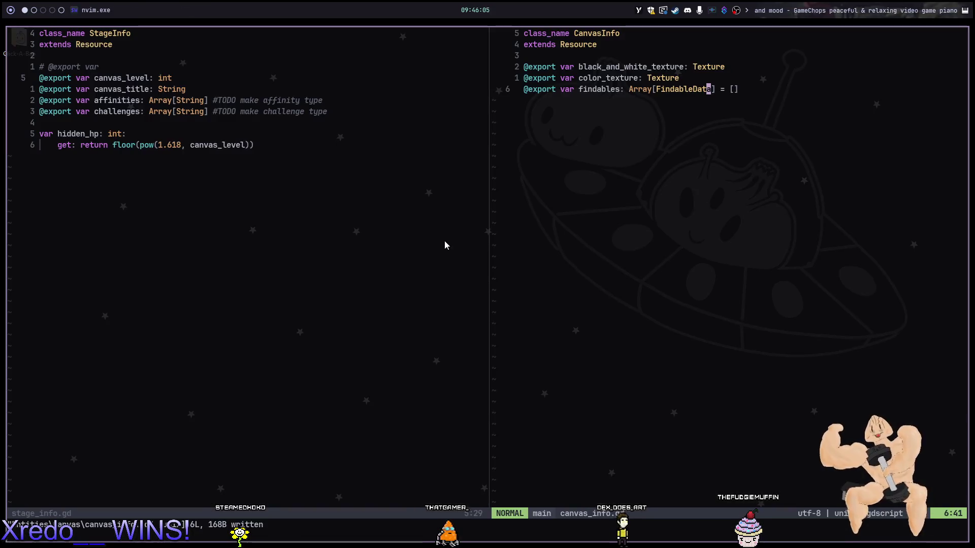
key(ctrl+w)
key(h)
key(ctrl+w)
key(l)
key(alt+Tab)
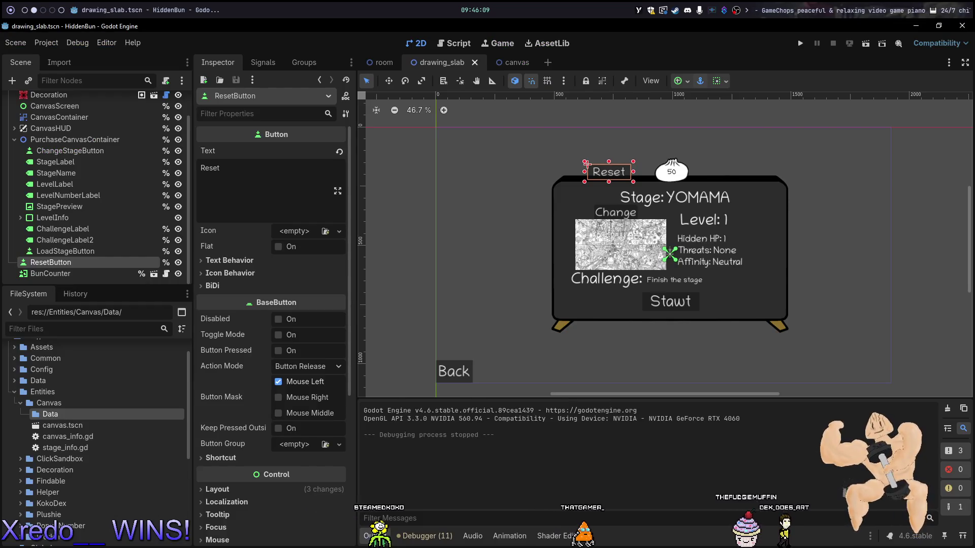
right_click(49, 413)
mouse_move(123, 367)
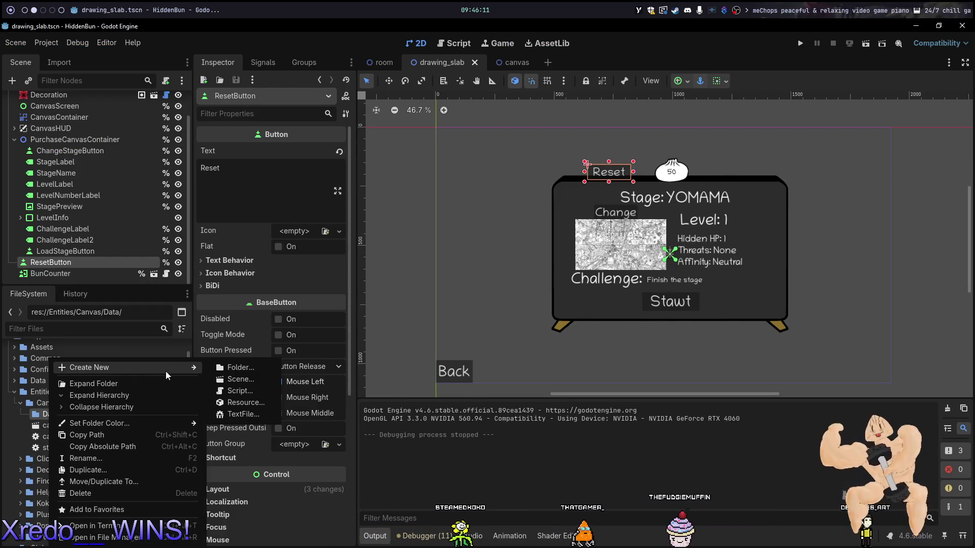
- Create a new CanvasInfo resource saved as chaos_kitchen.tres in the Canvas Data folder
click(263, 401)
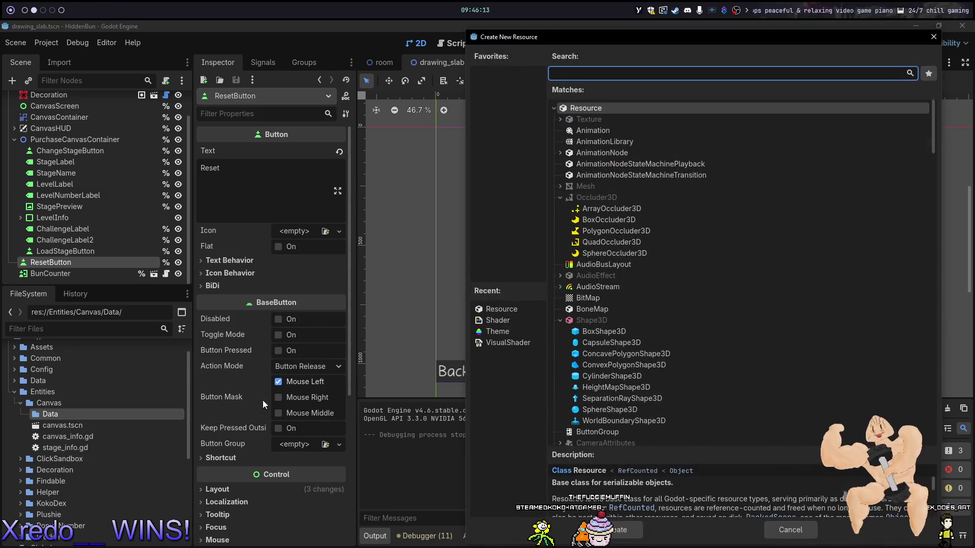
text(c)
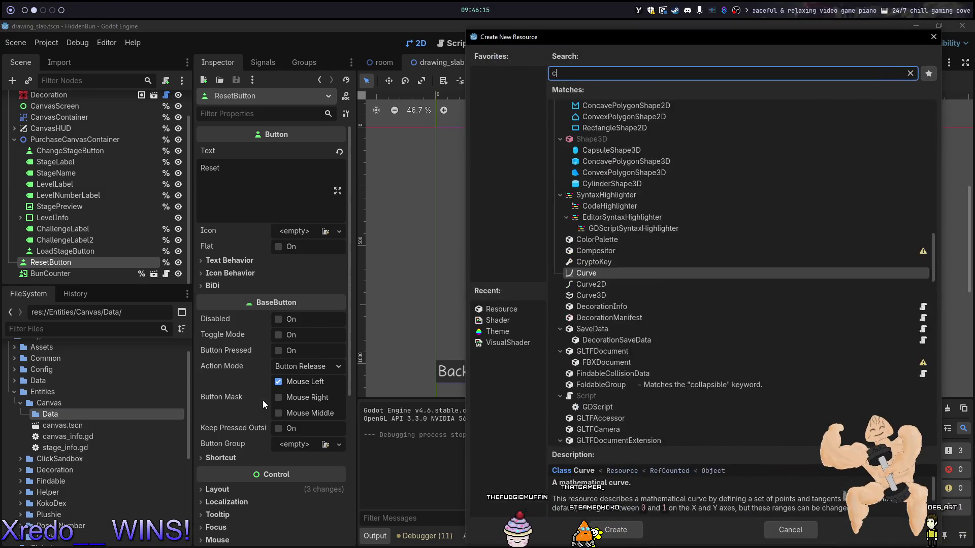
text(anvasdata)
key(Return)
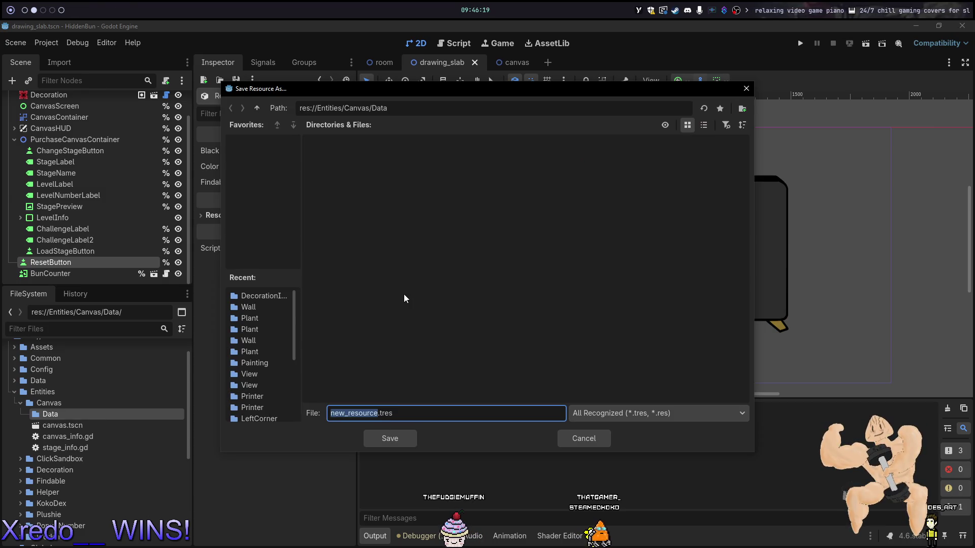
text(chaos_kitchen)
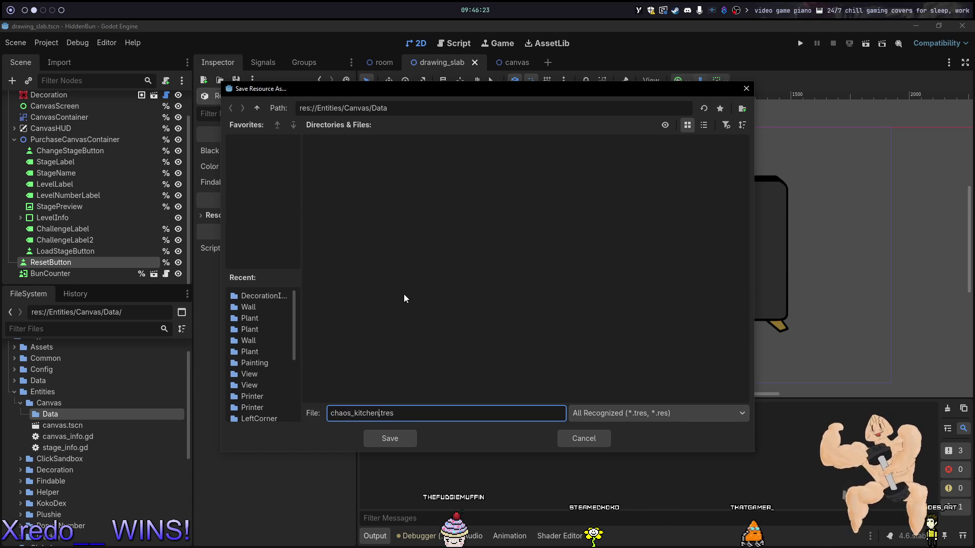
key(Return)
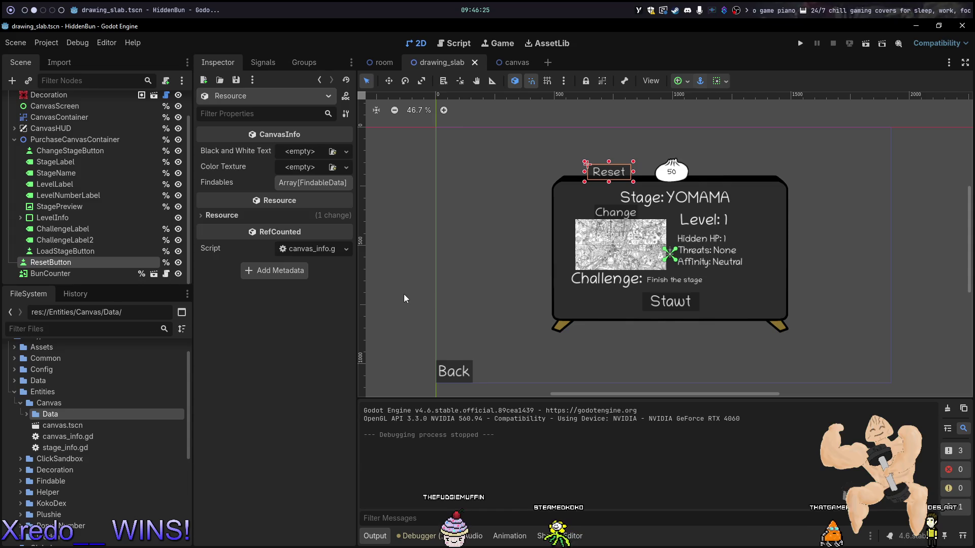
- Open chaos_kitchen.tres, try a new ImageTexture on its black-and-white texture, then clear it back to empty
click(27, 413)
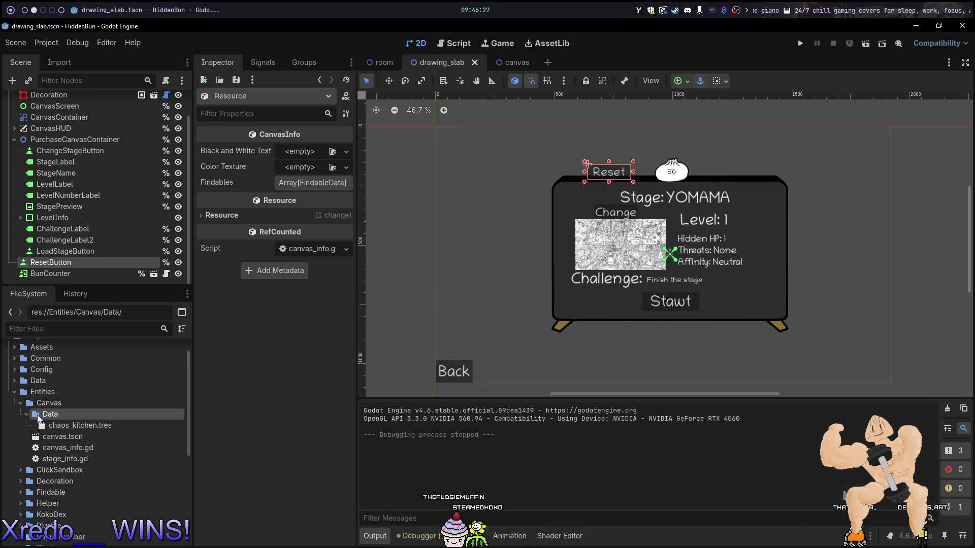
click(75, 425)
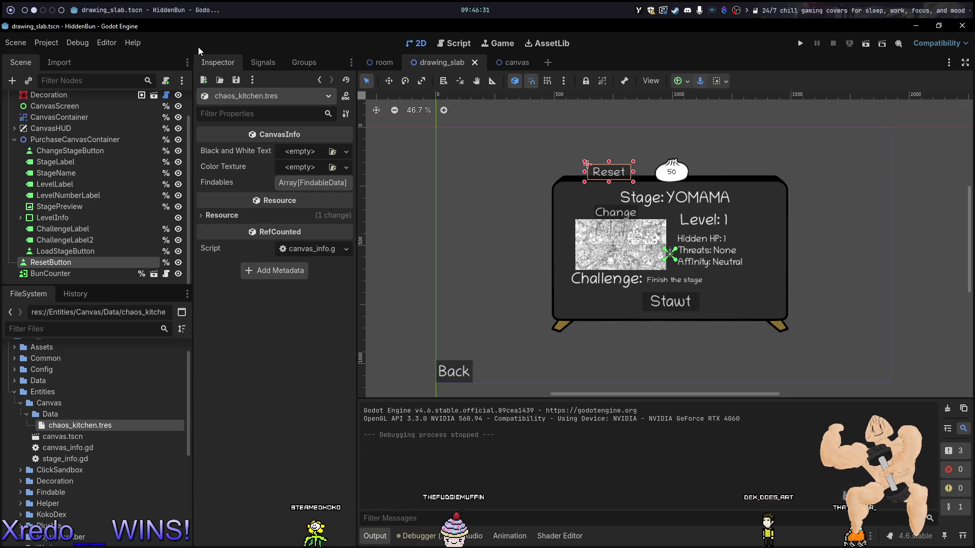
click(348, 151)
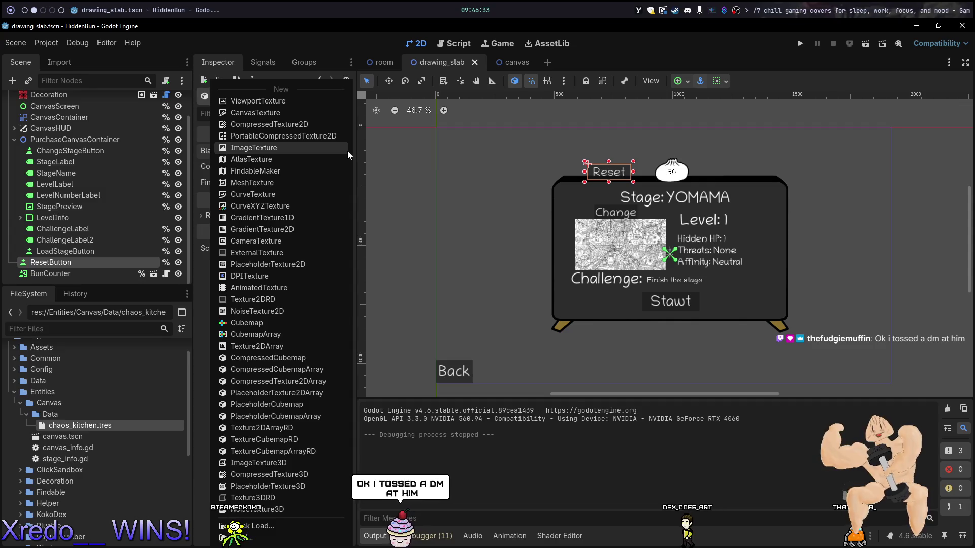
click(357, 151)
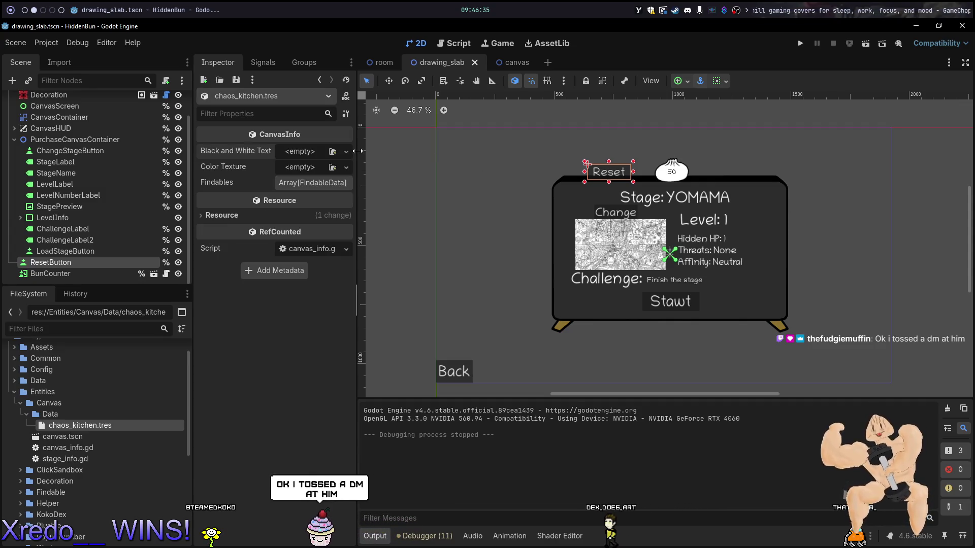
click(348, 150)
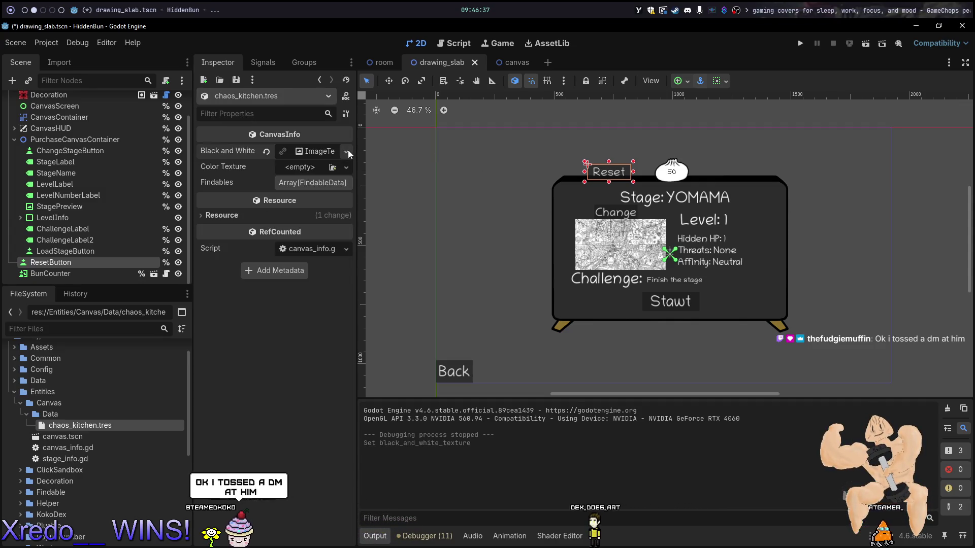
click(265, 152)
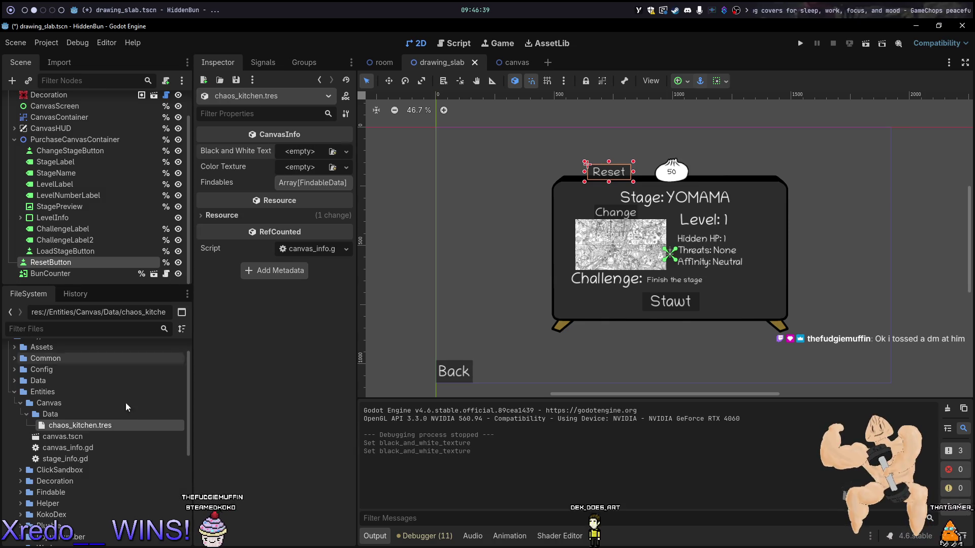
- Create a new Art folder inside the Canvas folder
right_click(51, 394)
right_click(42, 404)
click(224, 367)
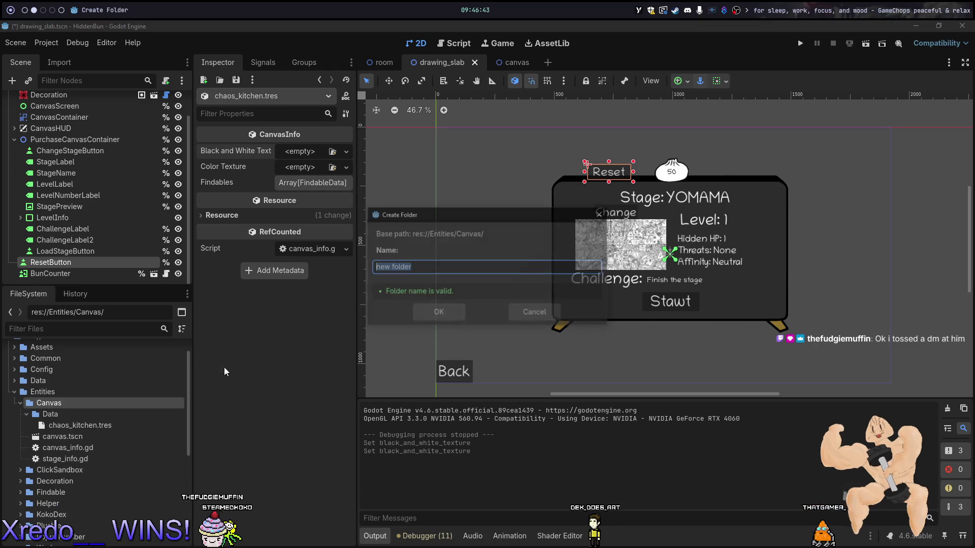
text(Art)
key(Return)
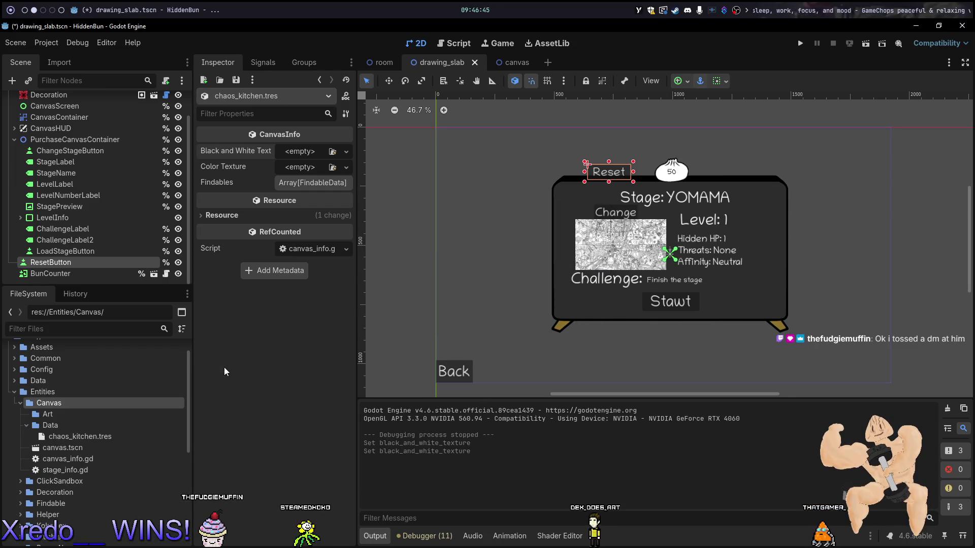
scroll(121, 398, down, 3)
scroll(103, 423, down, 1)
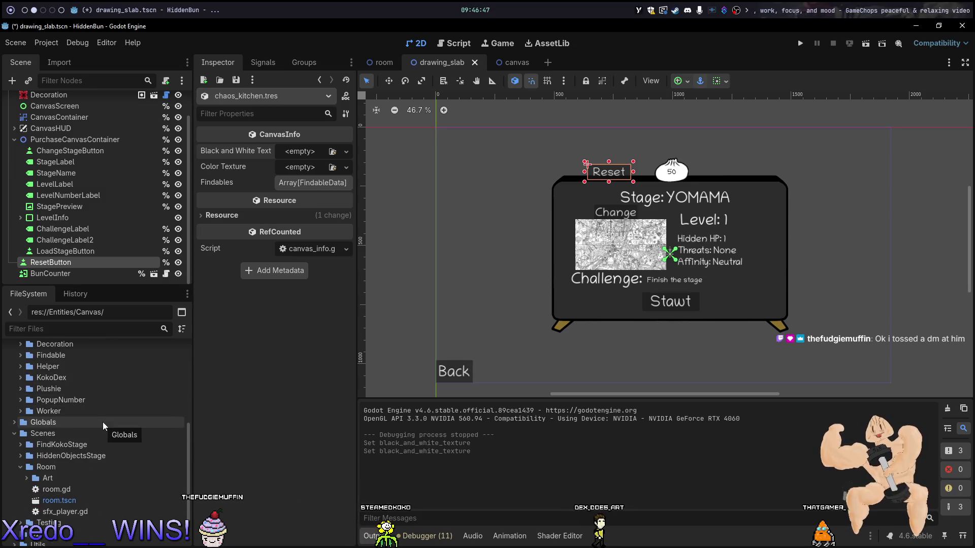
scroll(112, 432, down, 1)
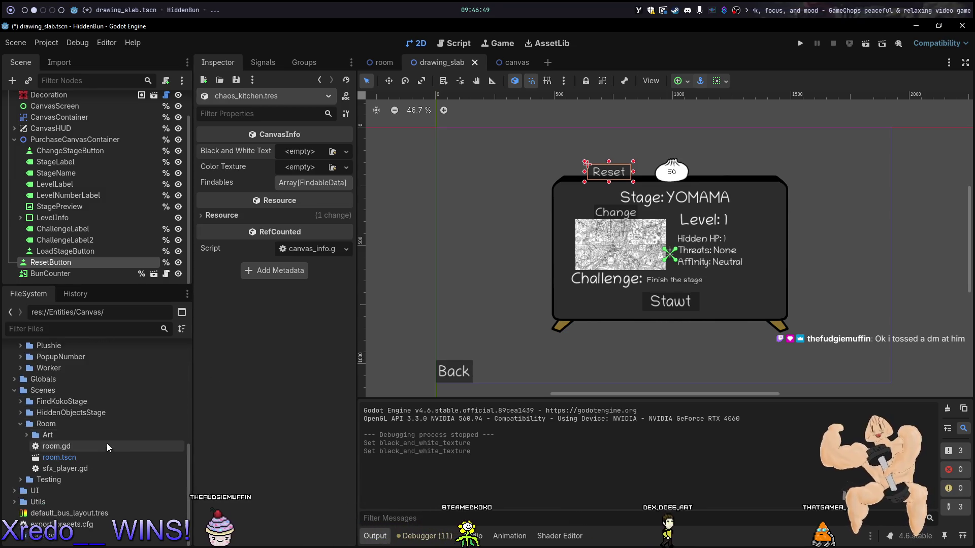
- Expand FindKokoStage's Stage1 Art folder and pick up its four stage-one images
click(26, 436)
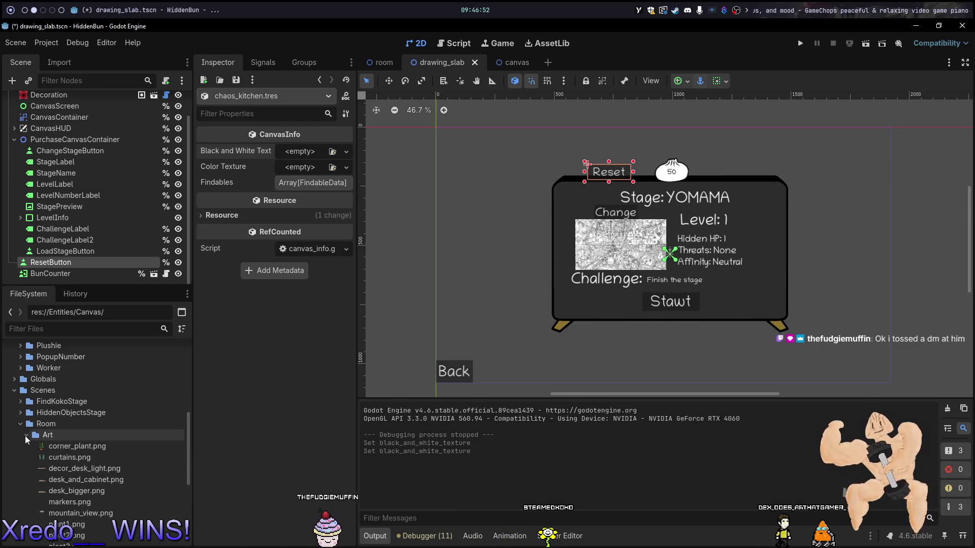
click(16, 402)
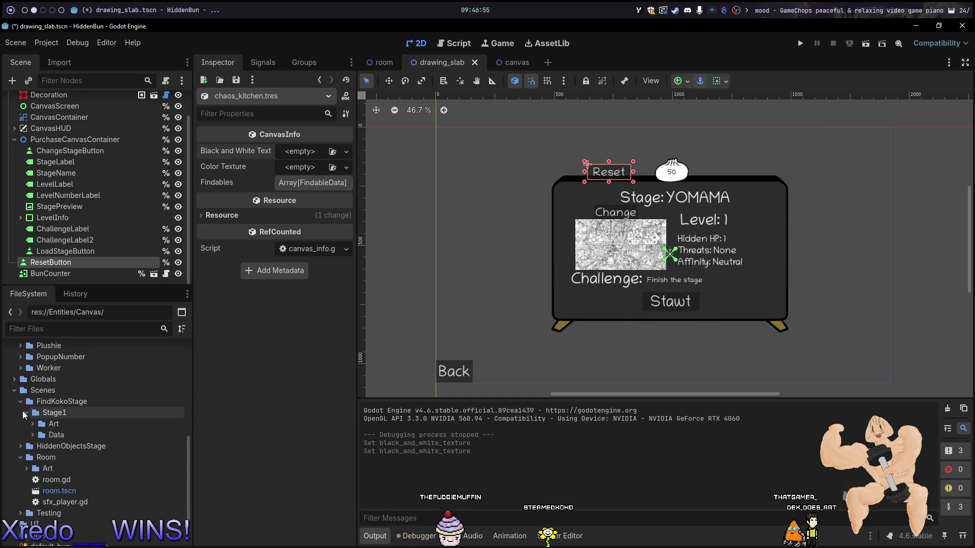
click(35, 425)
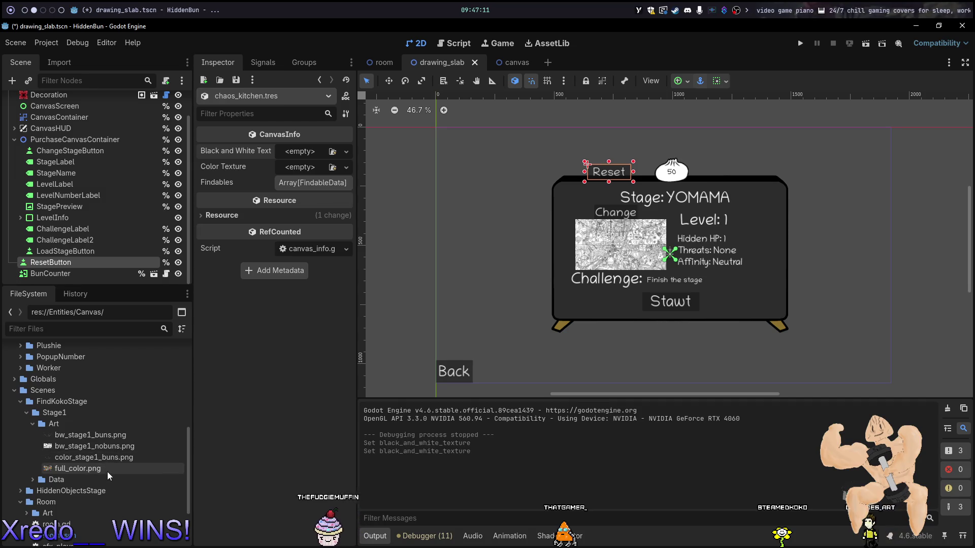
mouse_move(107, 469)
mouse_down()
mouse_move(84, 440)
mouse_move(83, 319)
mouse_up()
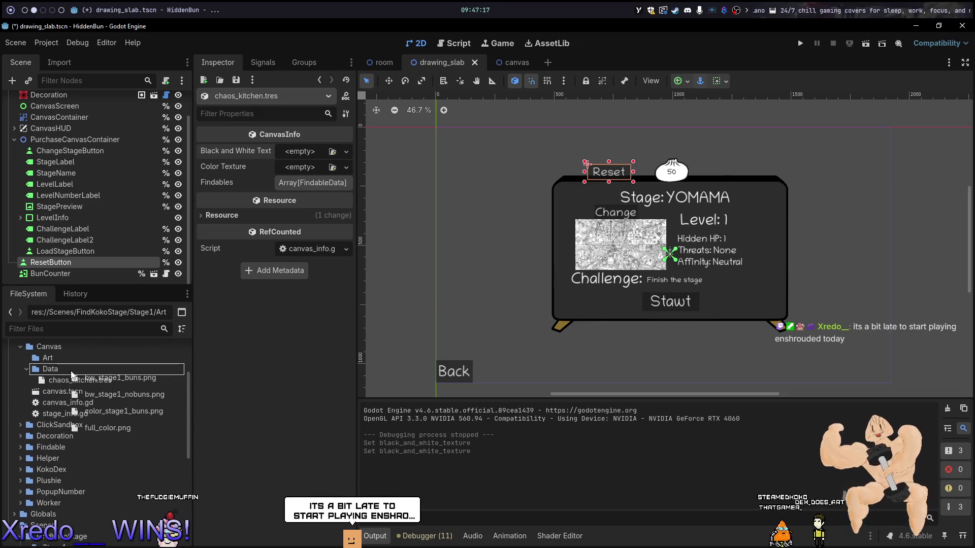
- Drop the four stage-one PNGs into Canvas Data, confirm the move, and select color_stage1_buns.png
drag(82, 318, 84, 369)
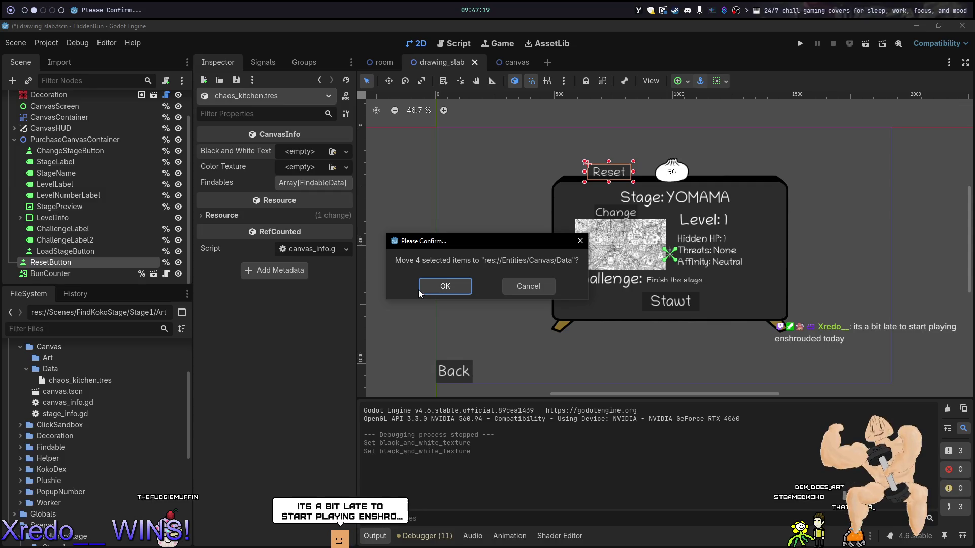
click(451, 282)
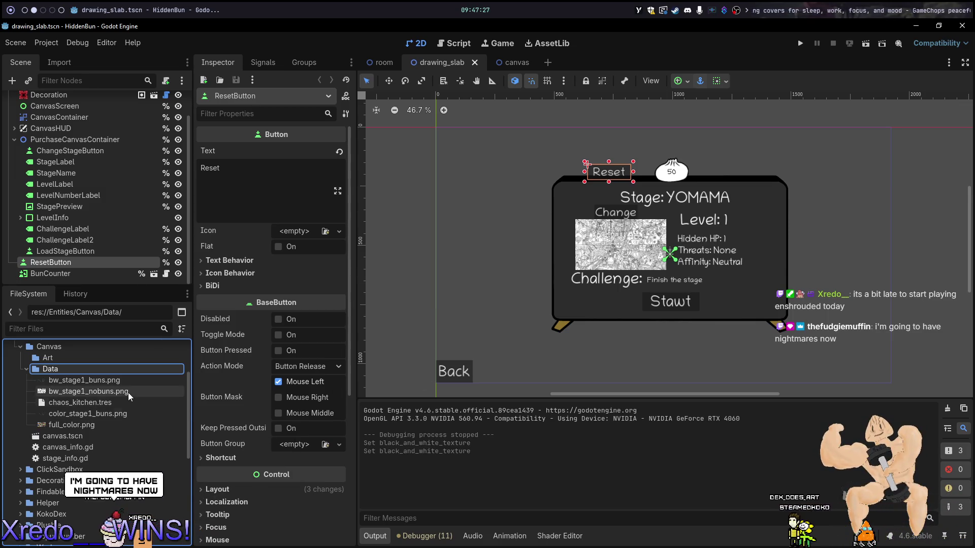
click(121, 413)
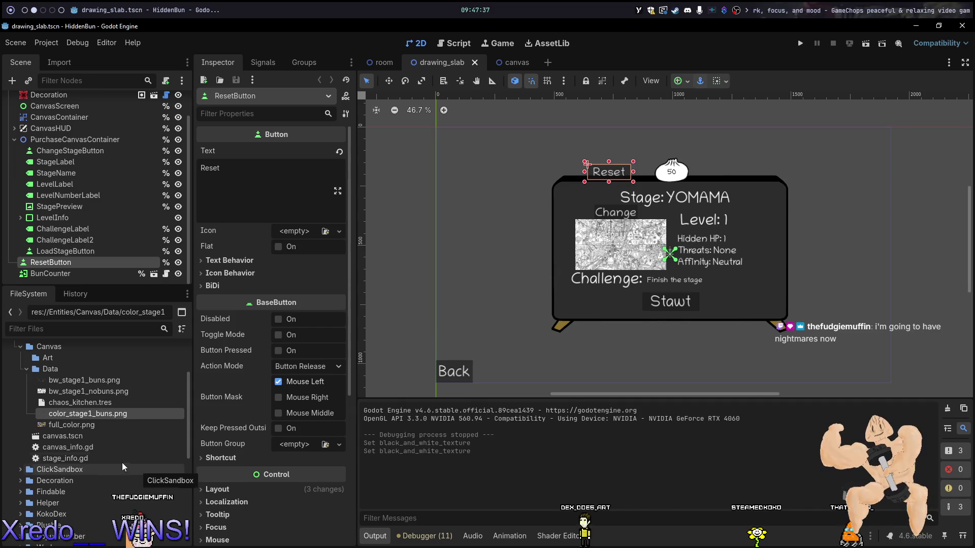
- Inspect the bw_stage1_buns.png texture, then select the ChangeStageButton node of the stage panel
click(78, 392)
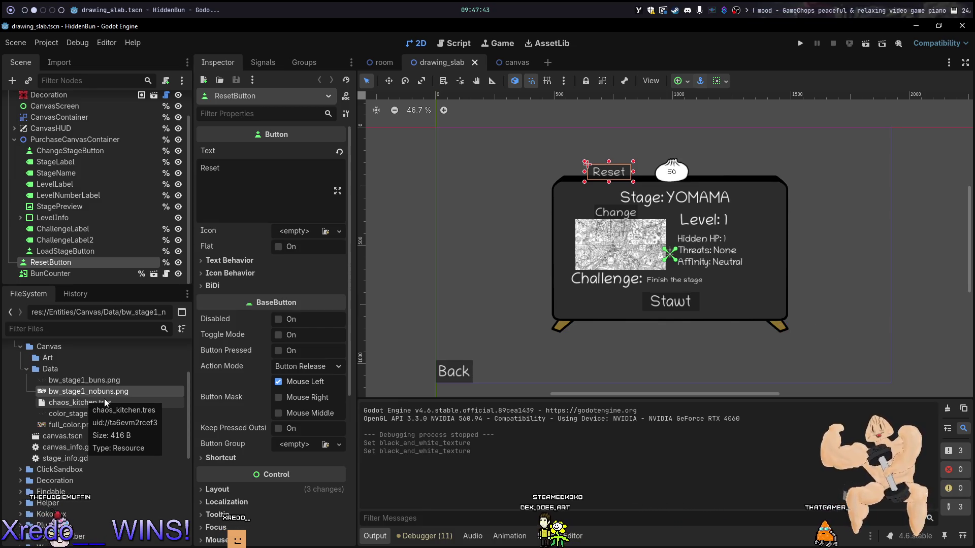
double_click(123, 379)
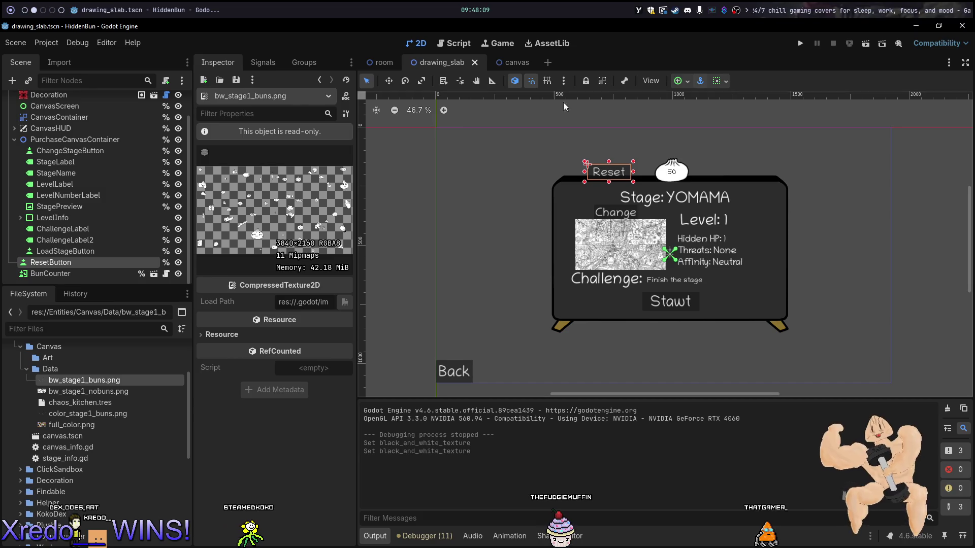
click(69, 150)
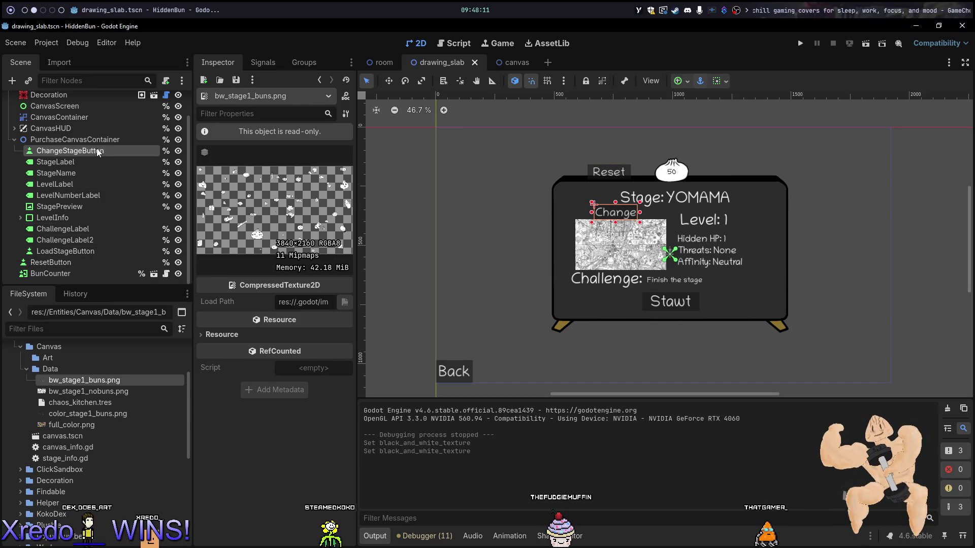
- Select StageLabel then StageName in the Scene tree to inspect the YOMAMA label
click(101, 162)
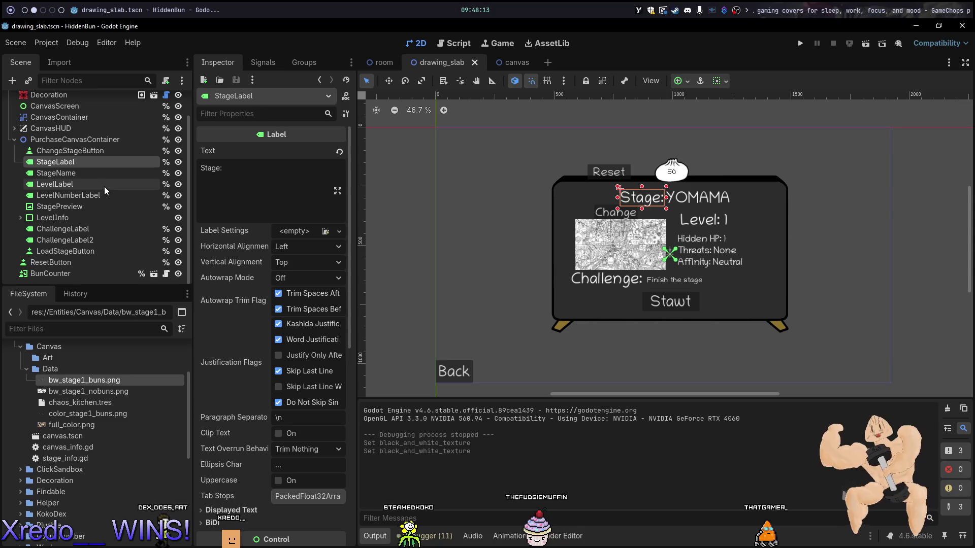
click(97, 175)
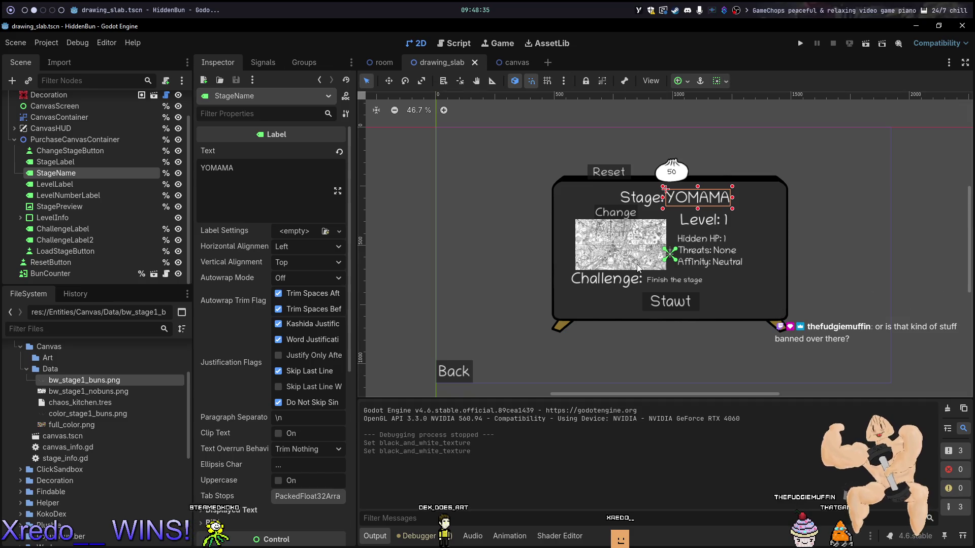
scroll(639, 266, up, 1)
scroll(671, 229, up, 2)
scroll(704, 198, up, 2)
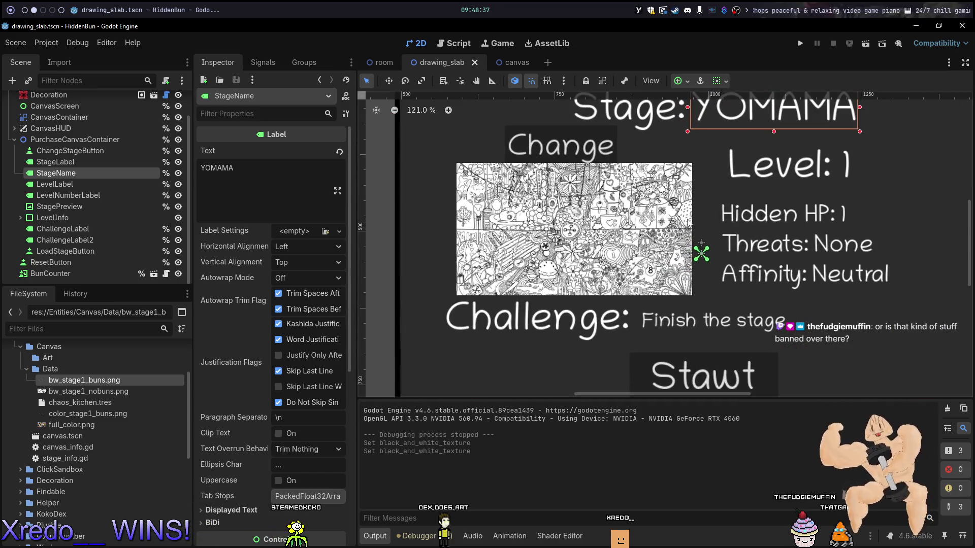
scroll(704, 199, up, 3)
scroll(703, 199, down, 2)
scroll(704, 199, down, 5)
scroll(704, 199, up, 5)
scroll(705, 199, up, 2)
scroll(704, 199, up, 1)
scroll(704, 199, up, 2)
scroll(704, 198, down, 2)
scroll(704, 199, down, 3)
scroll(704, 199, up, 1)
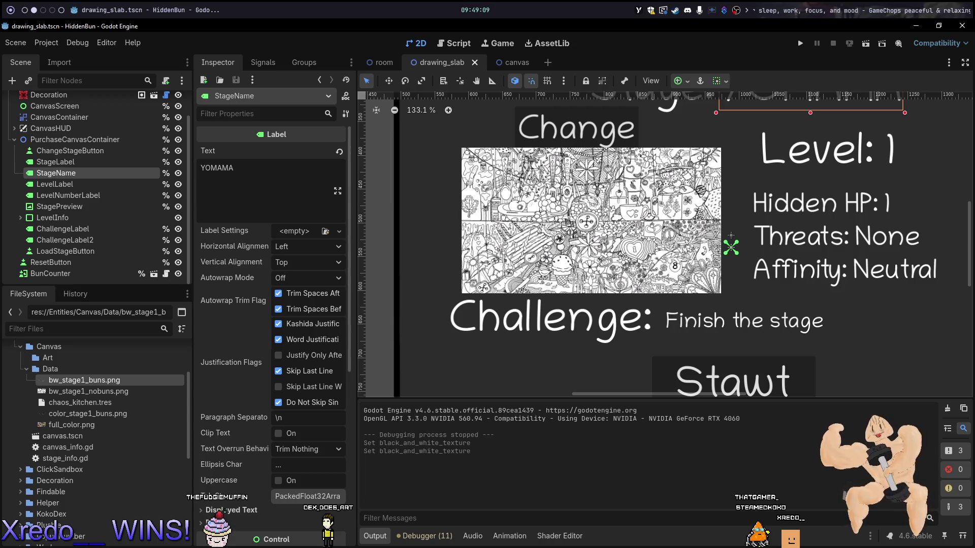
scroll(628, 179, down, 1)
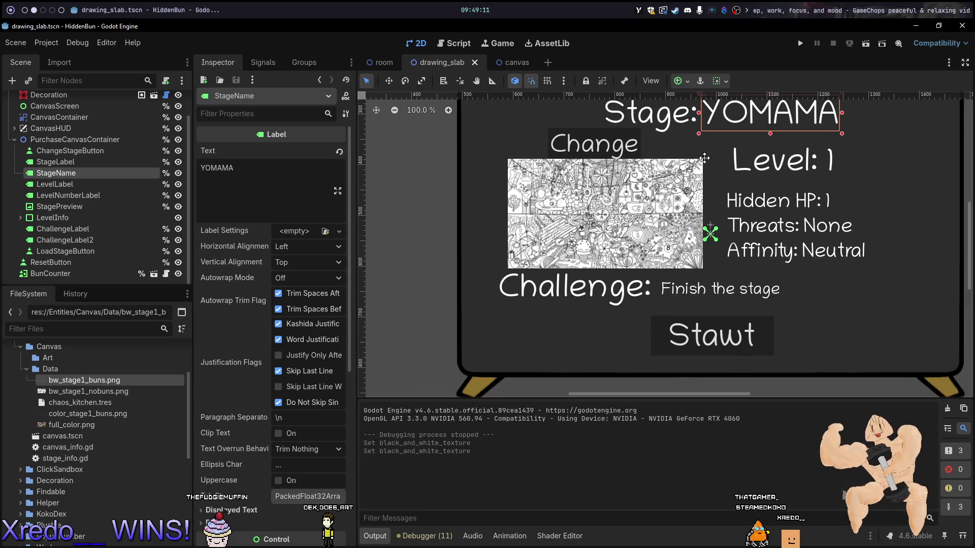
drag(698, 174, 698, 200)
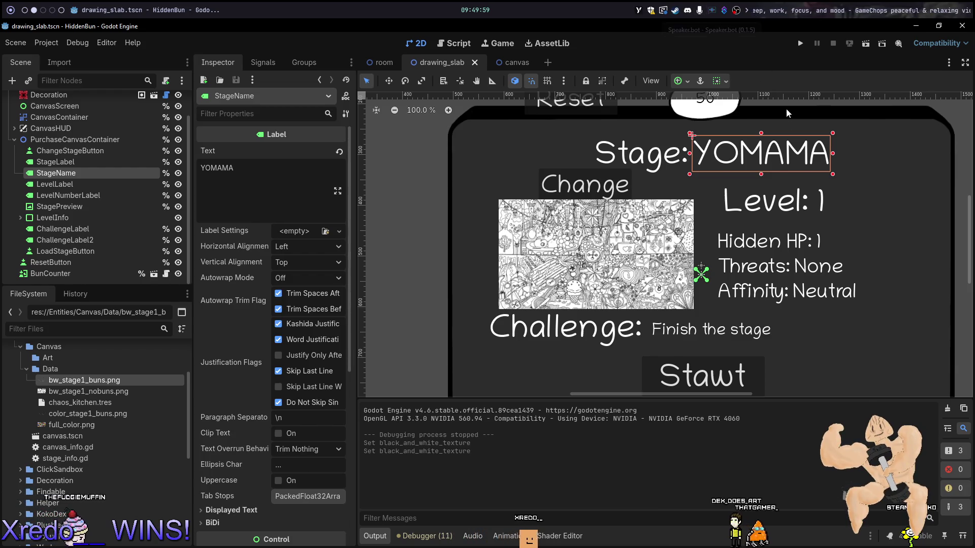
scroll(770, 171, up, 5)
scroll(768, 162, down, 5)
- Run HiddenBun with F5 to check the stage panel, then stop it with F8
key(F5)
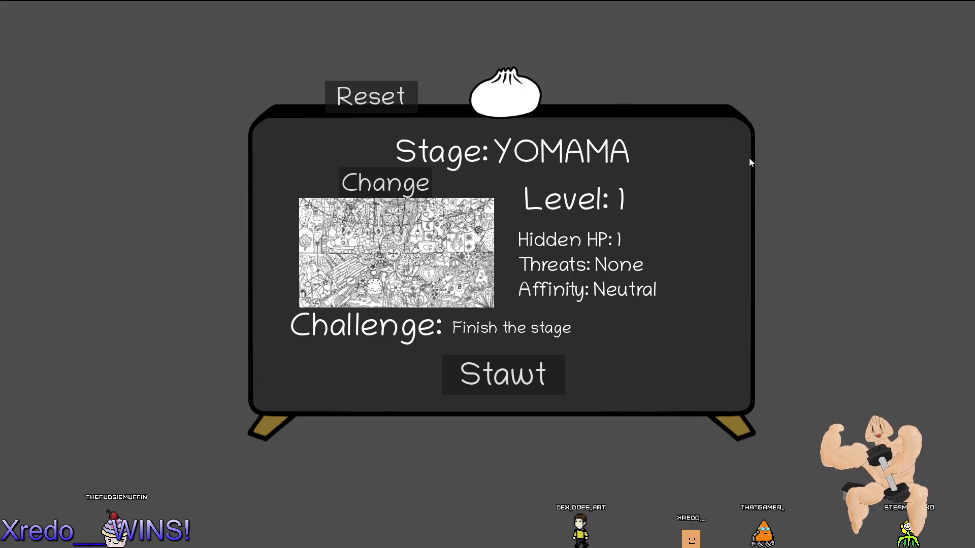
key(F8)
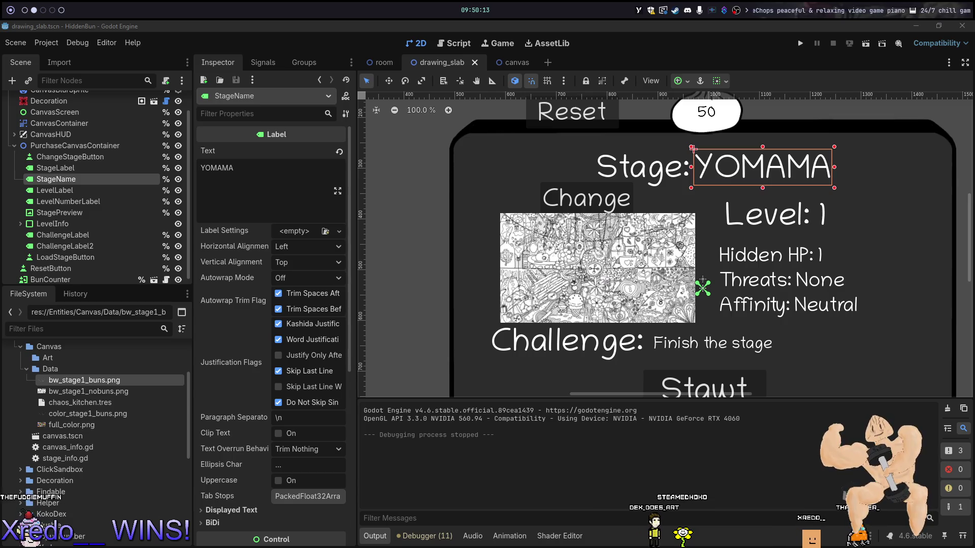
- Recentre the 2D view on the stage panel, then switch to the Neovim window
click(743, 43)
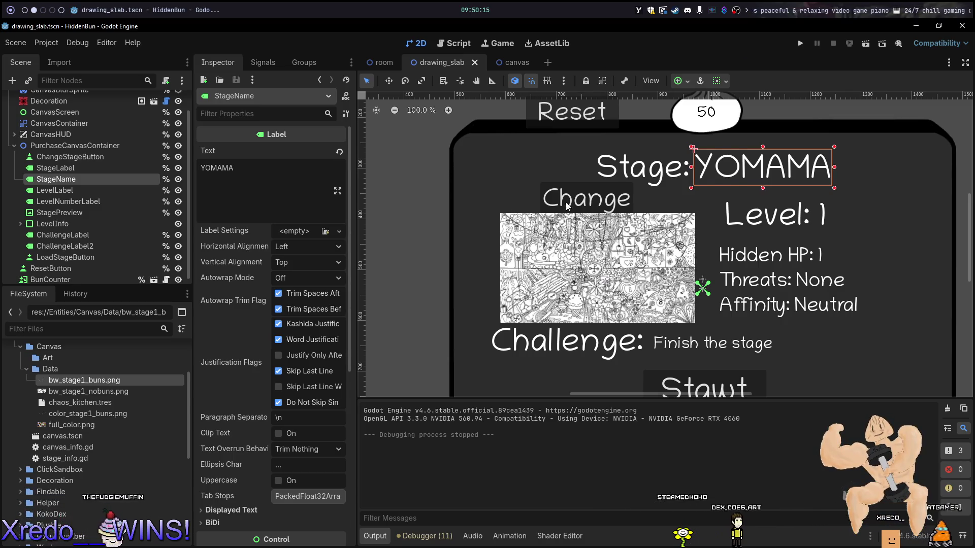
scroll(699, 188, down, 3)
scroll(701, 198, down, 1)
scroll(708, 214, down, 1)
scroll(700, 222, up, 2)
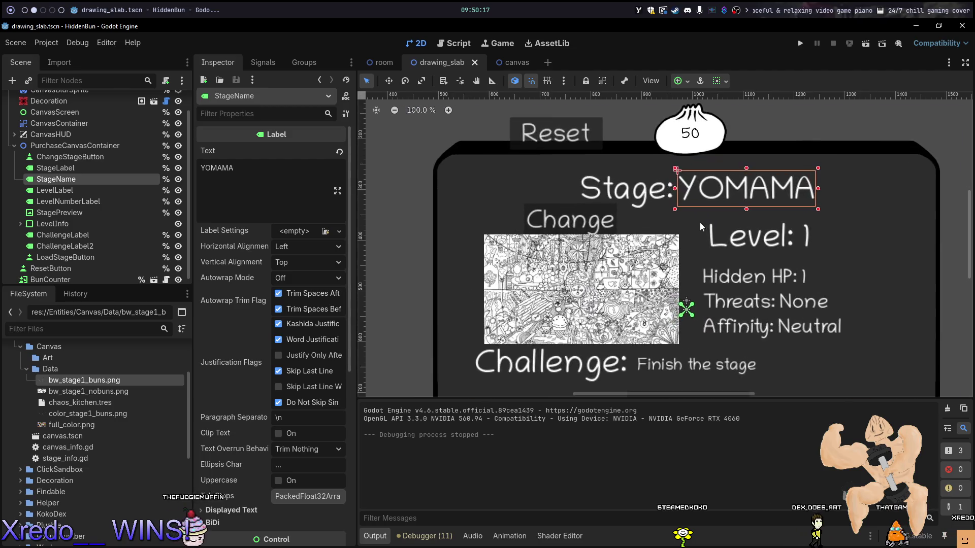
scroll(695, 229, up, 3)
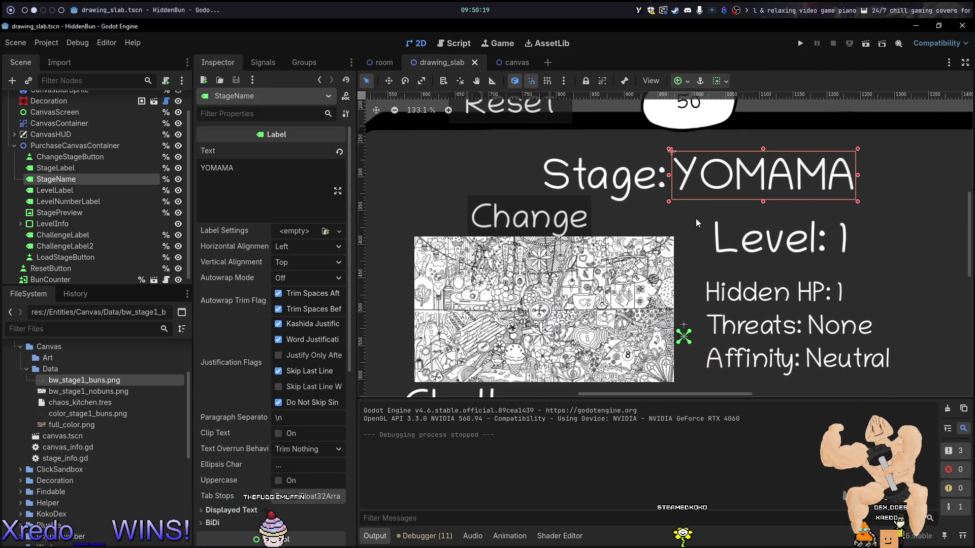
scroll(671, 223, down, 2)
scroll(667, 223, down, 2)
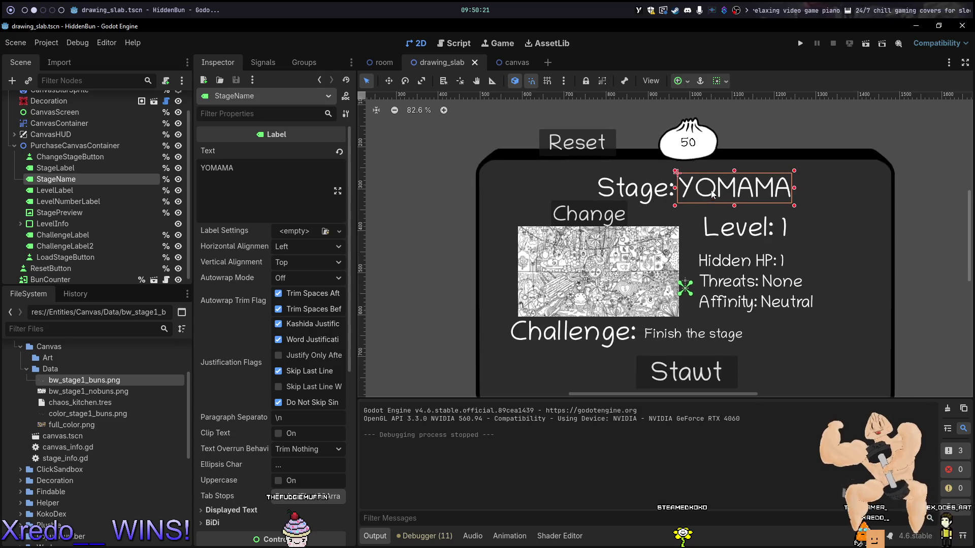
scroll(676, 215, down, 2)
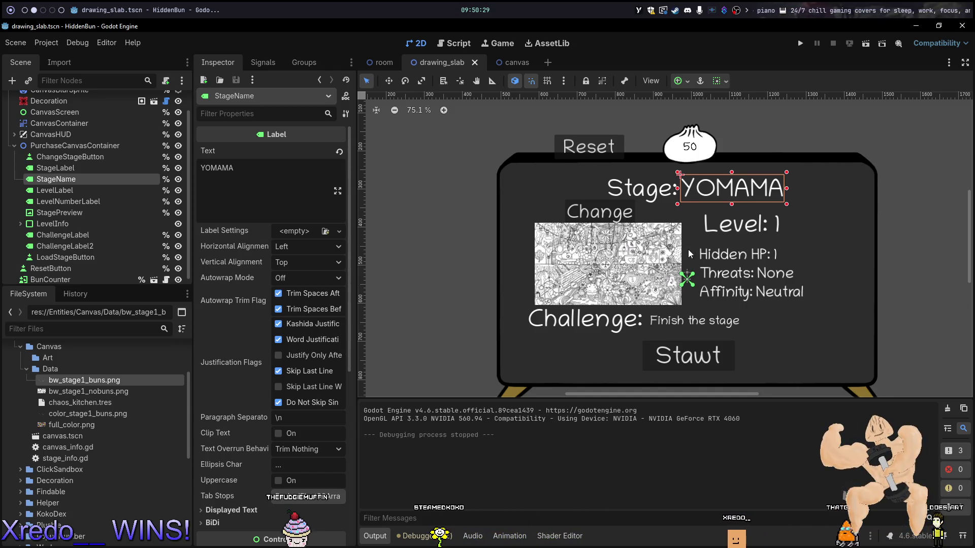
scroll(689, 248, up, 1)
scroll(698, 250, up, 1)
scroll(697, 249, up, 1)
scroll(753, 200, up, 1)
scroll(753, 201, down, 1)
scroll(763, 196, up, 1)
scroll(764, 196, down, 1)
scroll(771, 196, down, 1)
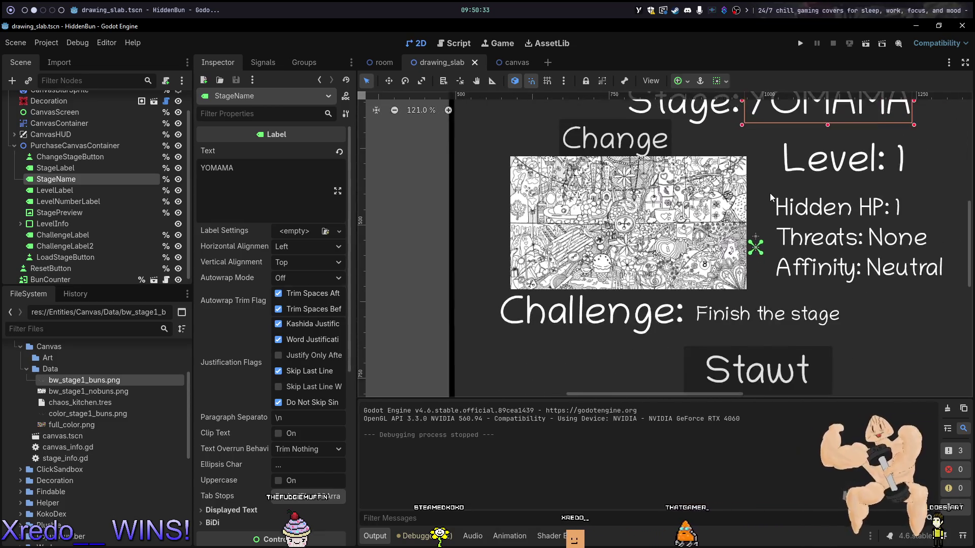
scroll(770, 192, down, 1)
scroll(724, 209, down, 1)
scroll(667, 227, down, 1)
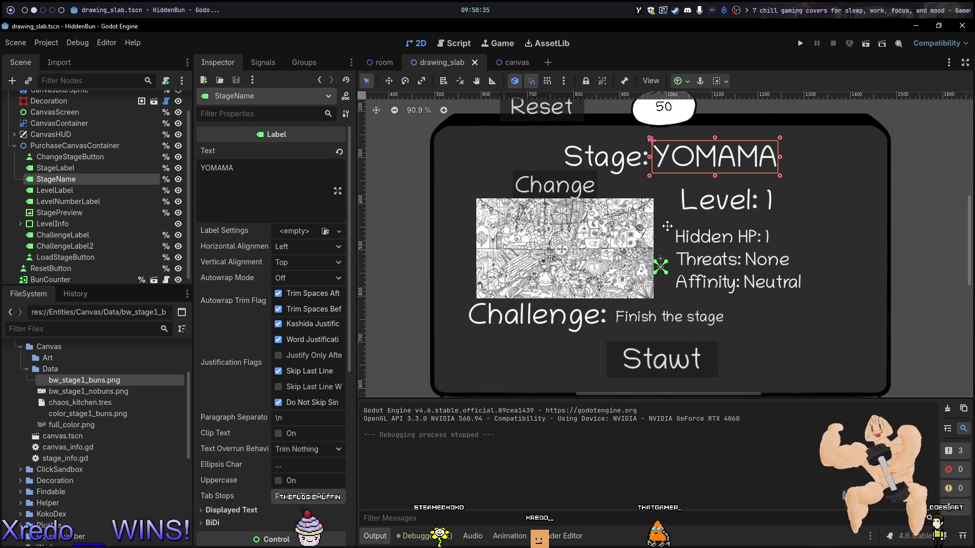
drag(667, 226, 716, 256)
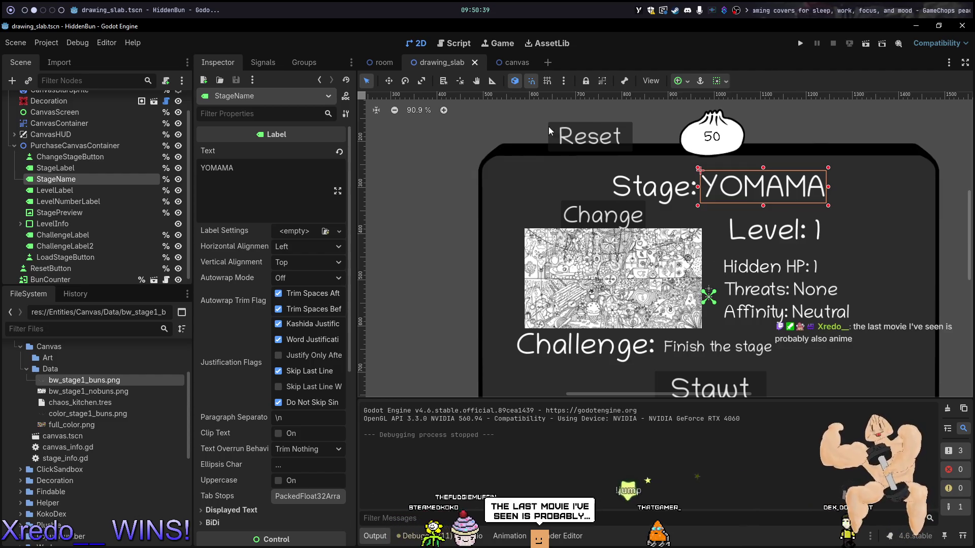
key(alt+Tab)
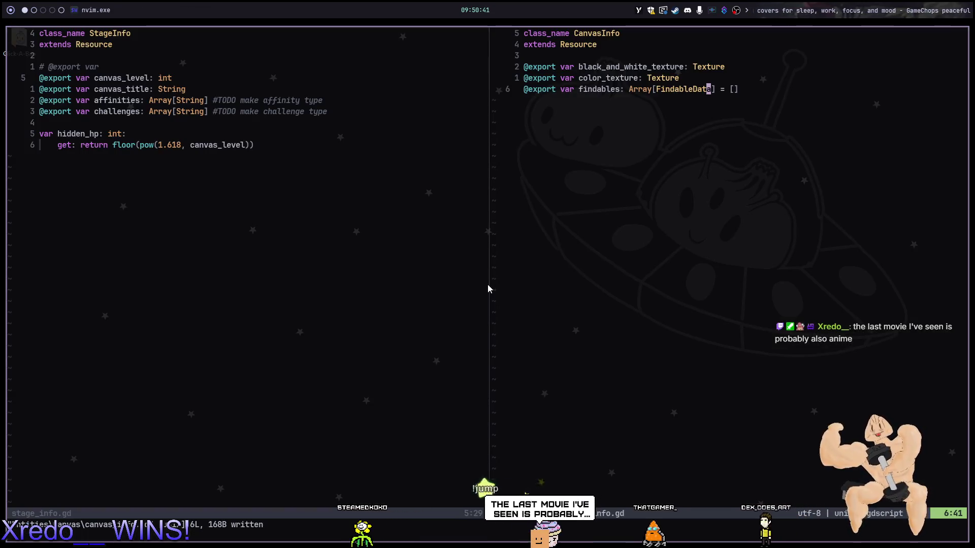
- Move over the CanvasInfo export lines in canvas_info.gd, then return to Godot
key(k)
key(k)
key(k)
key(j)
key(j)
key(j)
key(alt+Tab)
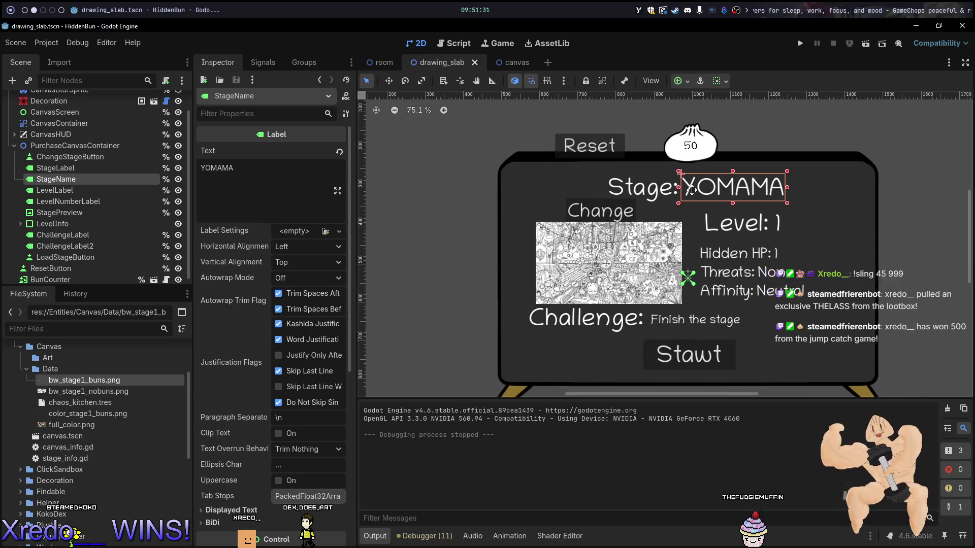
scroll(663, 199, up, 1)
scroll(656, 200, down, 1)
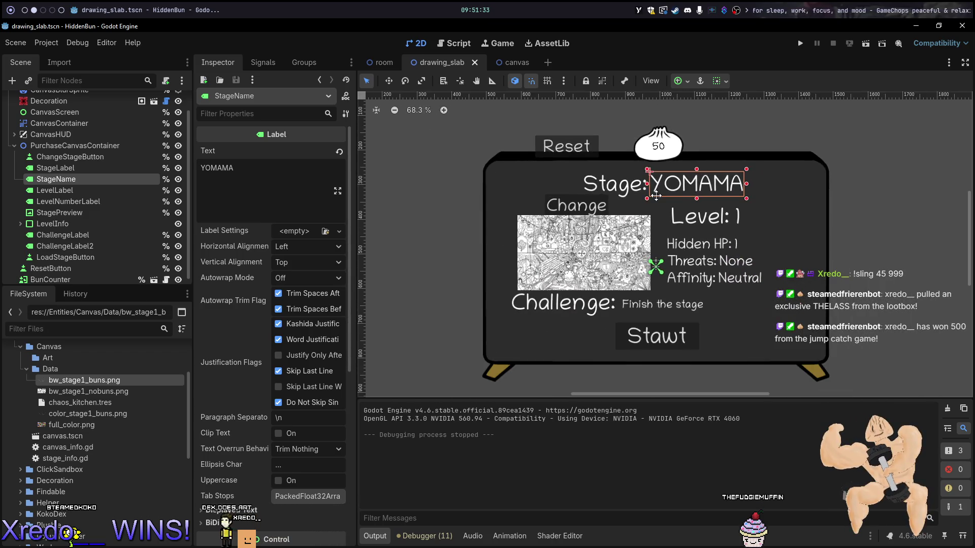
scroll(657, 200, down, 1)
- Review the LevelLabel, StageName and StageLabel nodes in the Scene tree
drag(692, 166, 668, 190)
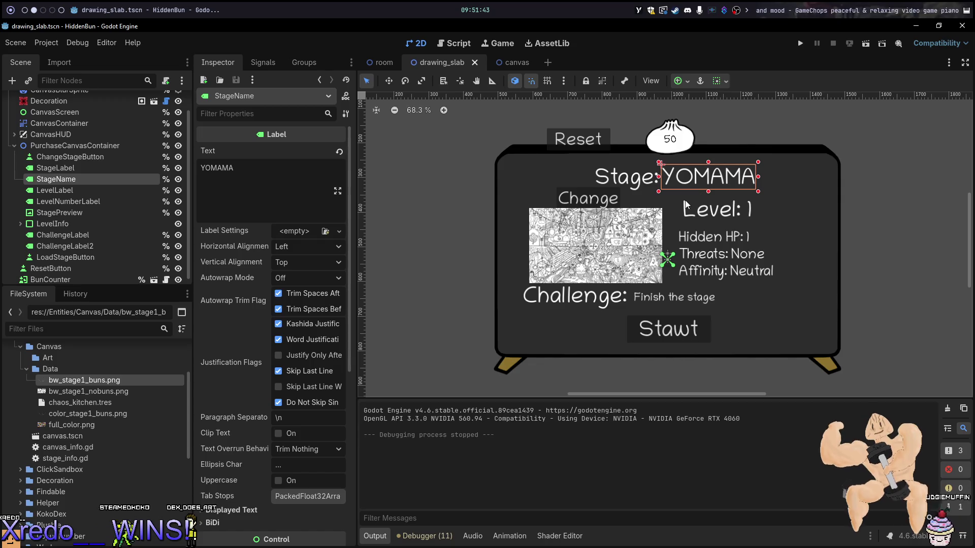
click(143, 187)
click(140, 185)
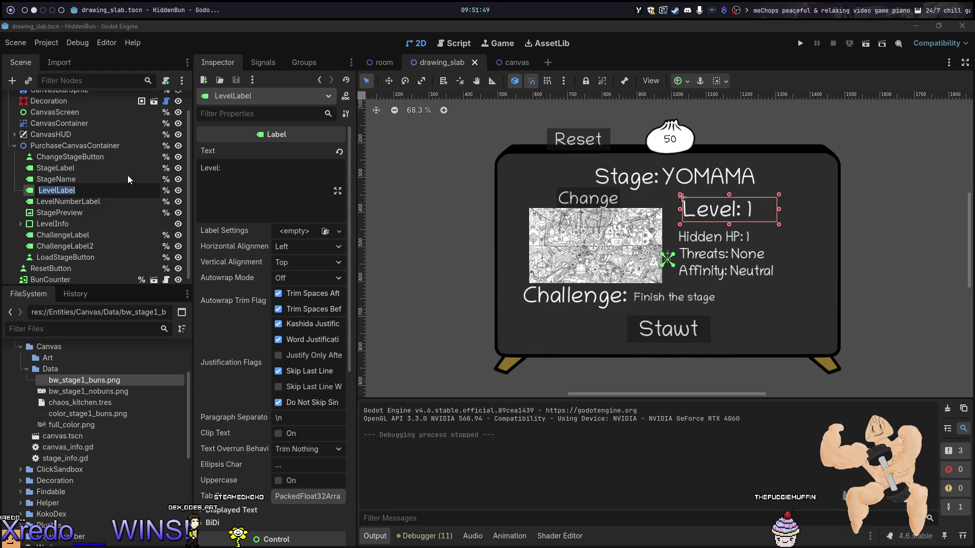
click(127, 175)
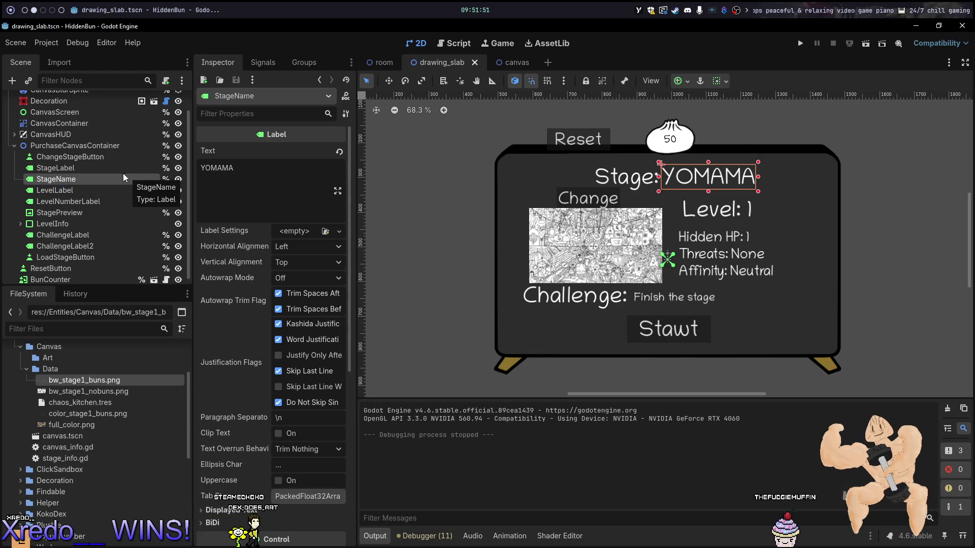
click(123, 173)
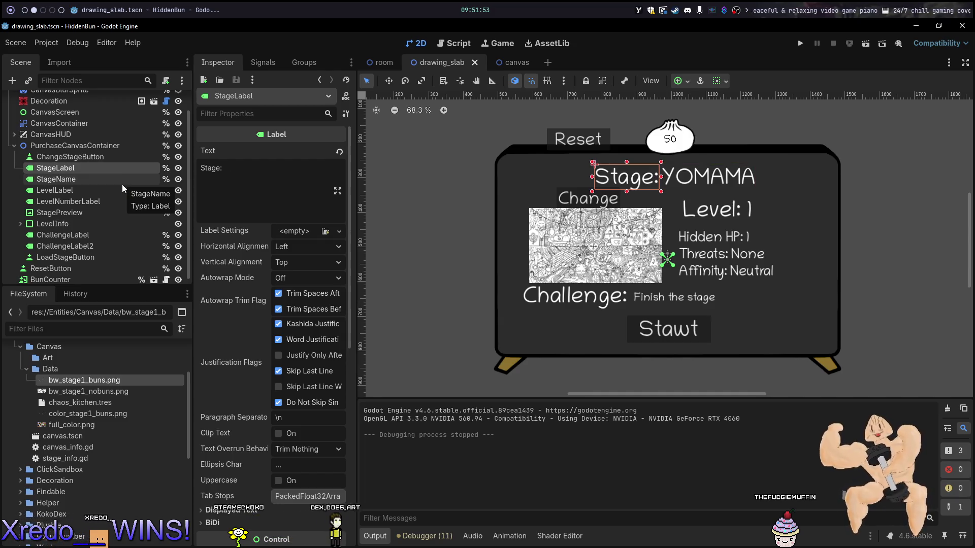
- Switch to Chrome and search for final fantasy 7 part 3 in a new tab
key(alt+Tab)
key(ctrl+t)
text(final fantasy 7 part 3)
key(Return)
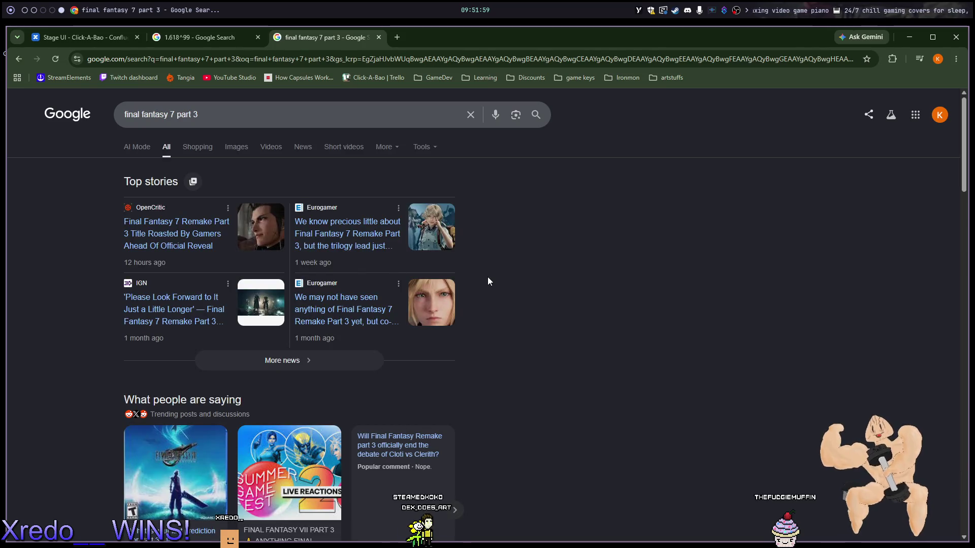
scroll(489, 284, down, 3)
scroll(496, 237, down, 1)
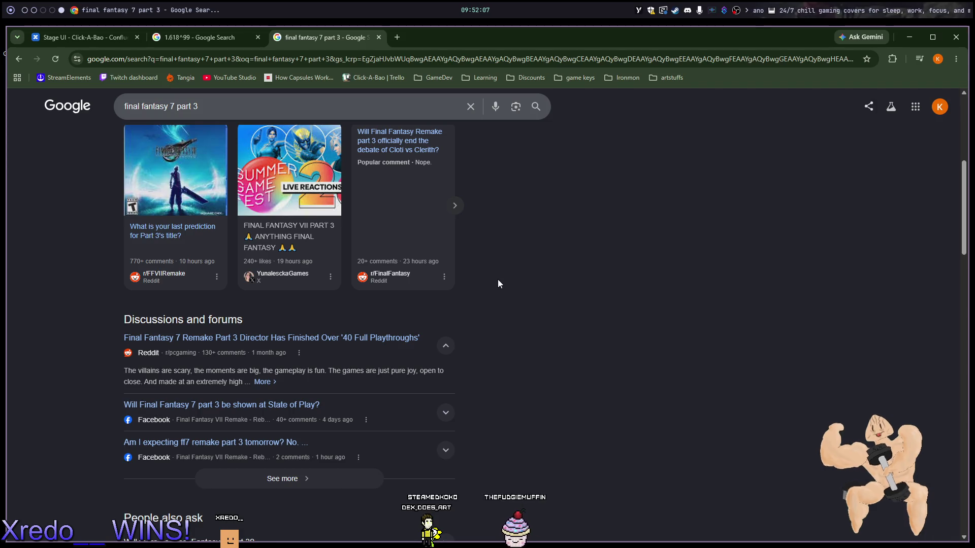
scroll(498, 279, down, 3)
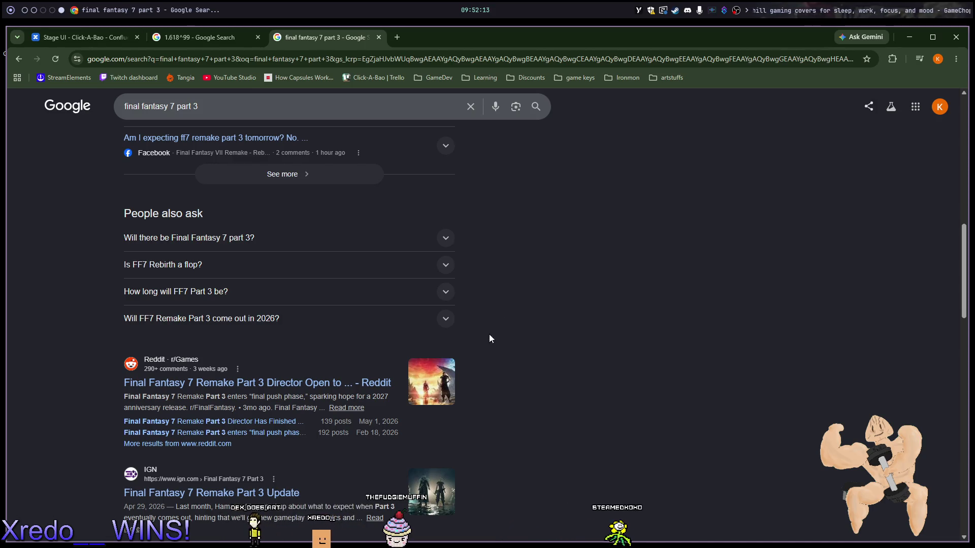
- Read the Reddit thread on Part 3's director, go back, visit the calculator tab and return to nvim
click(387, 375)
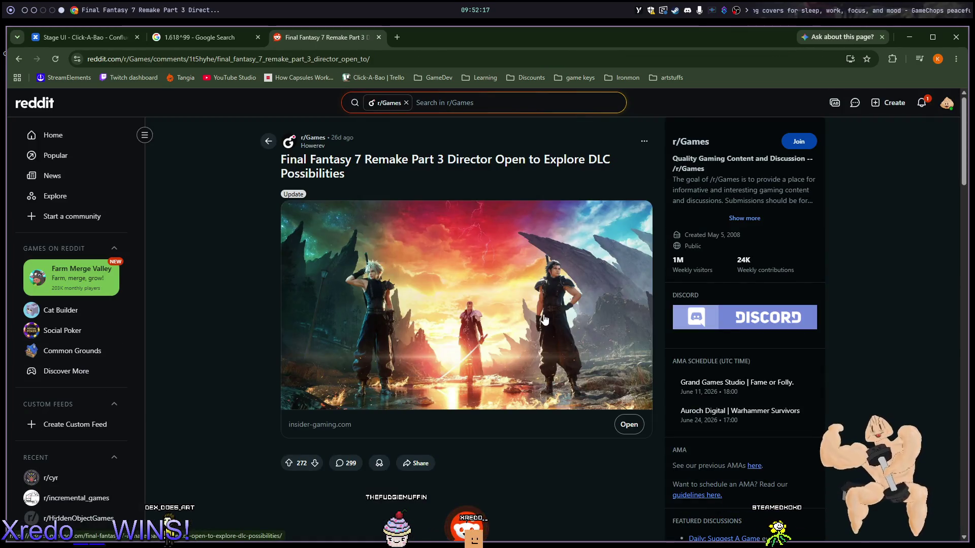
scroll(542, 316, down, 3)
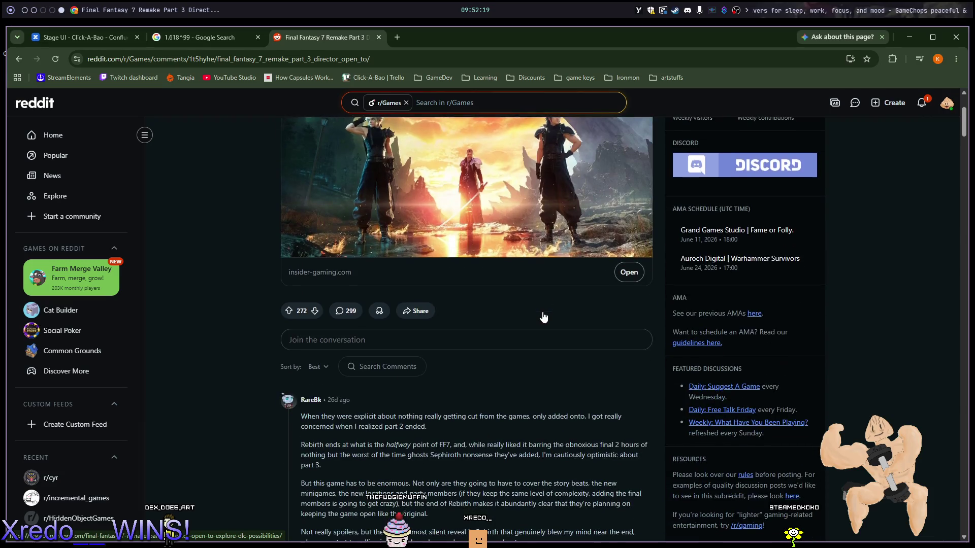
scroll(543, 317, down, 1)
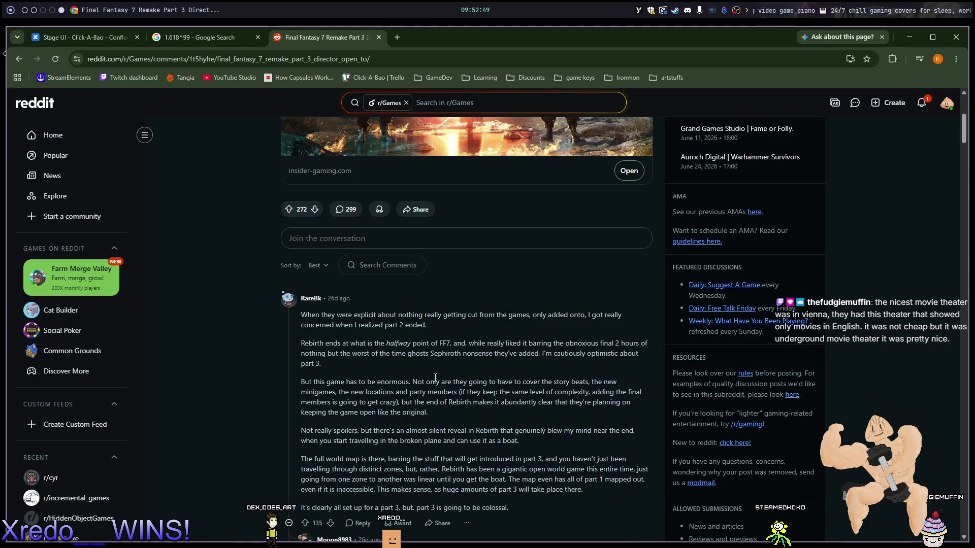
scroll(452, 342, down, 3)
scroll(452, 345, down, 1)
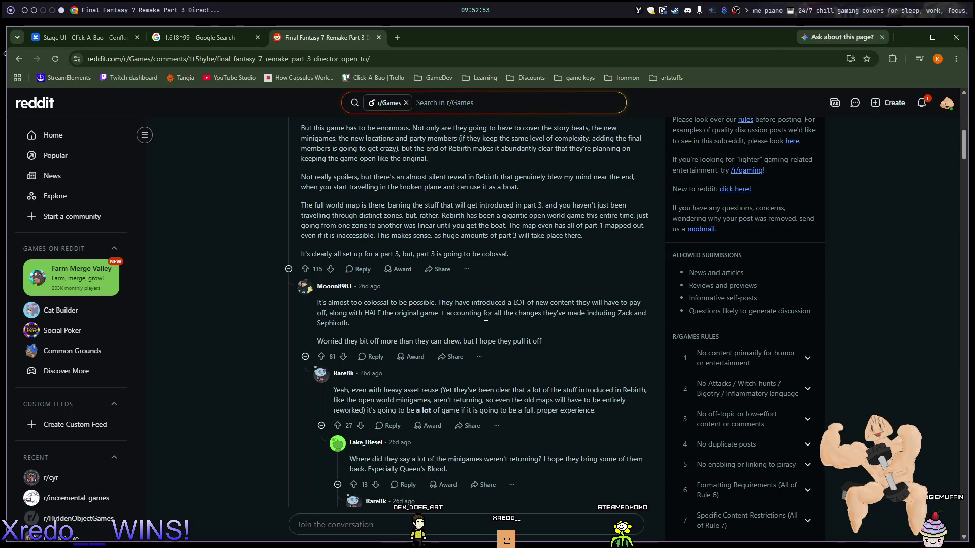
key(alt+Left)
scroll(486, 316, down, 1)
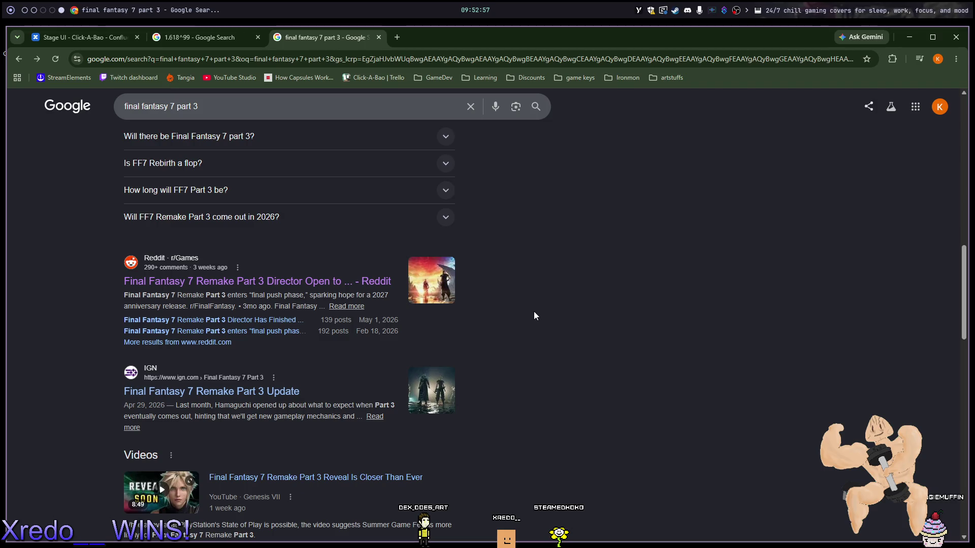
key(ctrl+shift+Tab)
key(alt+Tab)
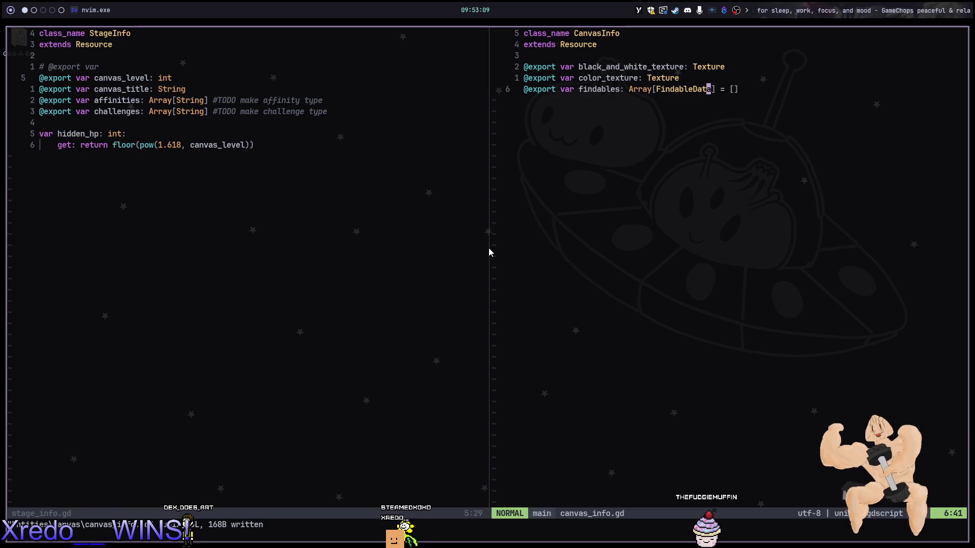
key(alt+Tab)
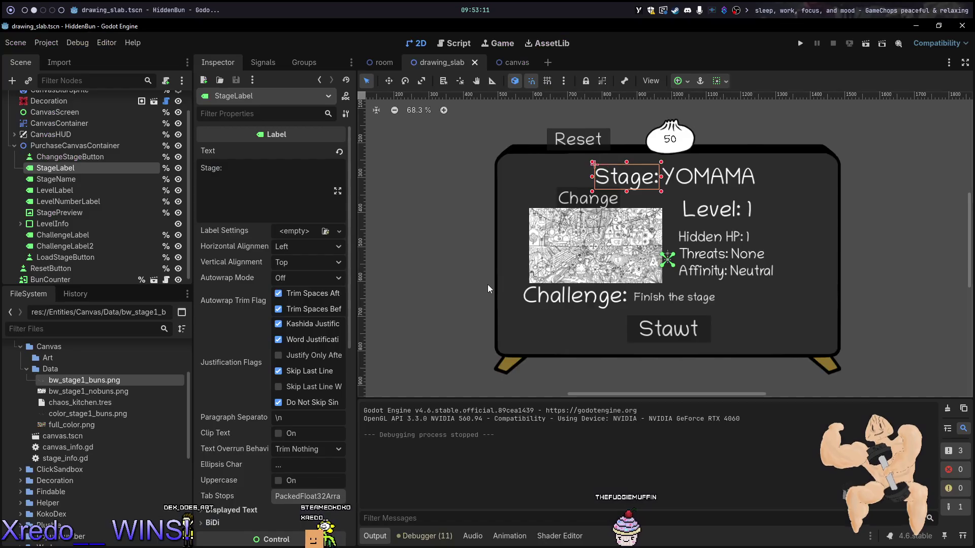
key(alt+Tab)
key(alt+Tab)
key(alt+Tab)
key(alt+Tab)
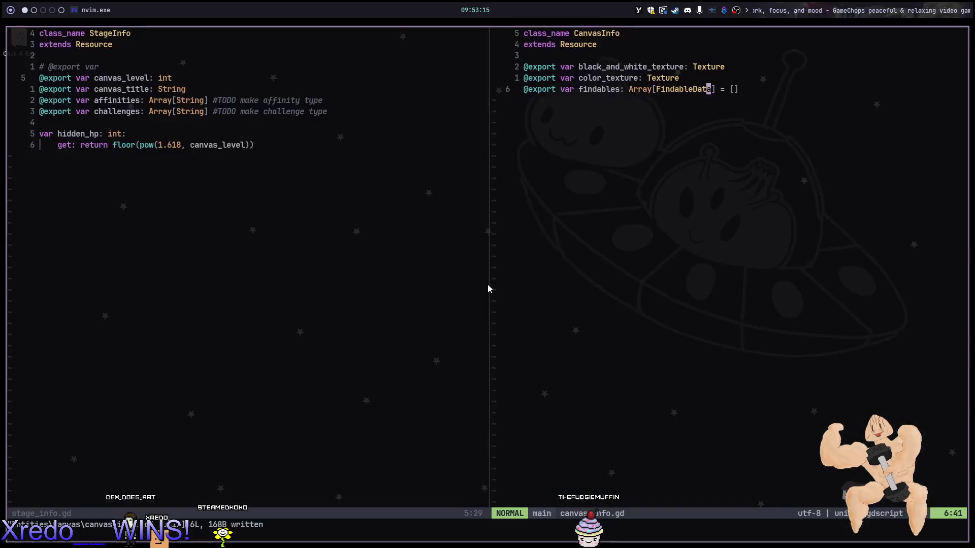
key(alt+Tab)
key(alt+Tab)
key(alt+Tab)
key(alt+Tab)
key(alt+Tab)
key(alt+Tab)
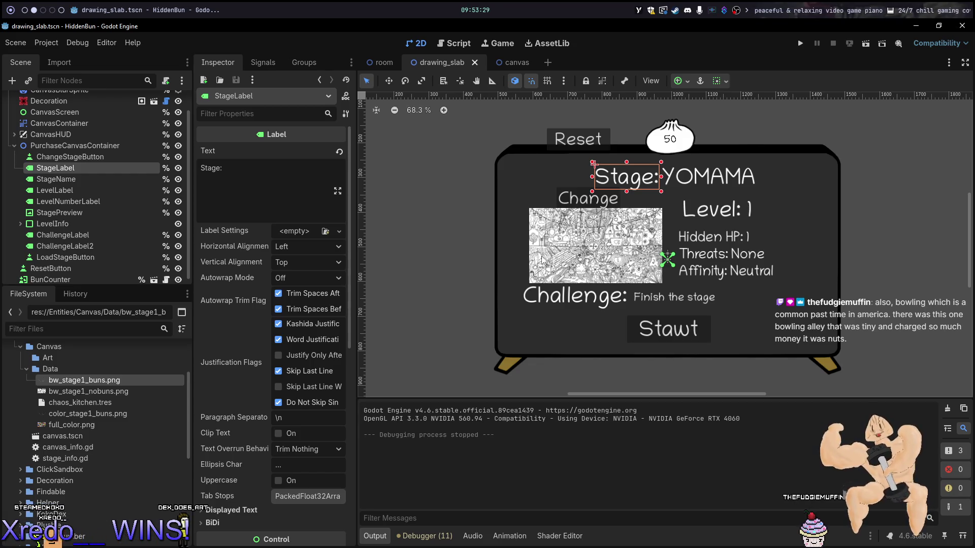
scroll(739, 210, up, 5)
scroll(663, 224, down, 2)
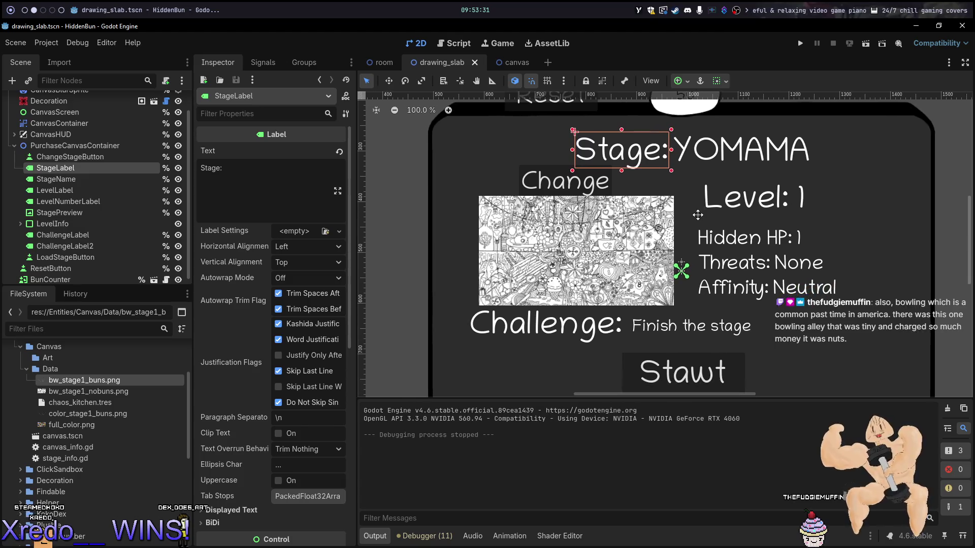
scroll(696, 211, down, 2)
scroll(694, 214, down, 1)
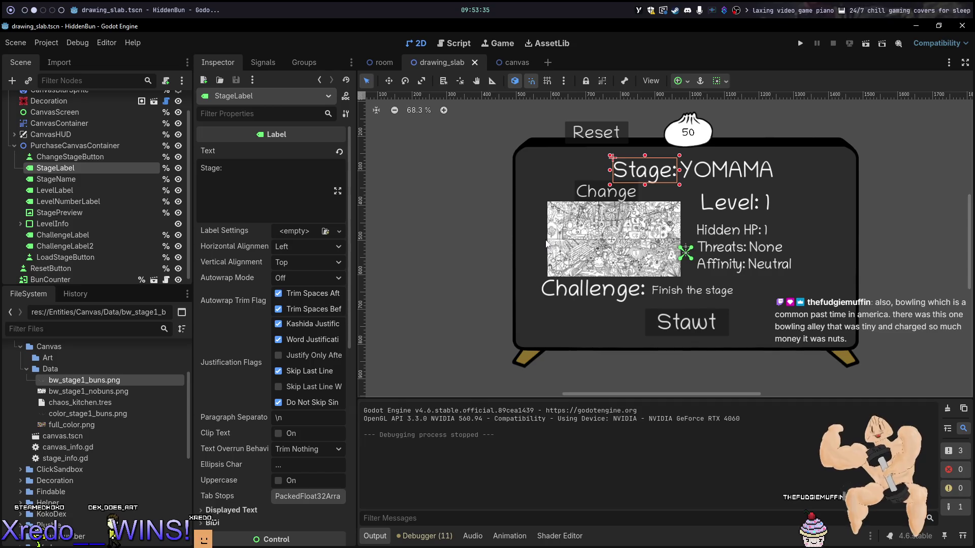
key(alt+Tab)
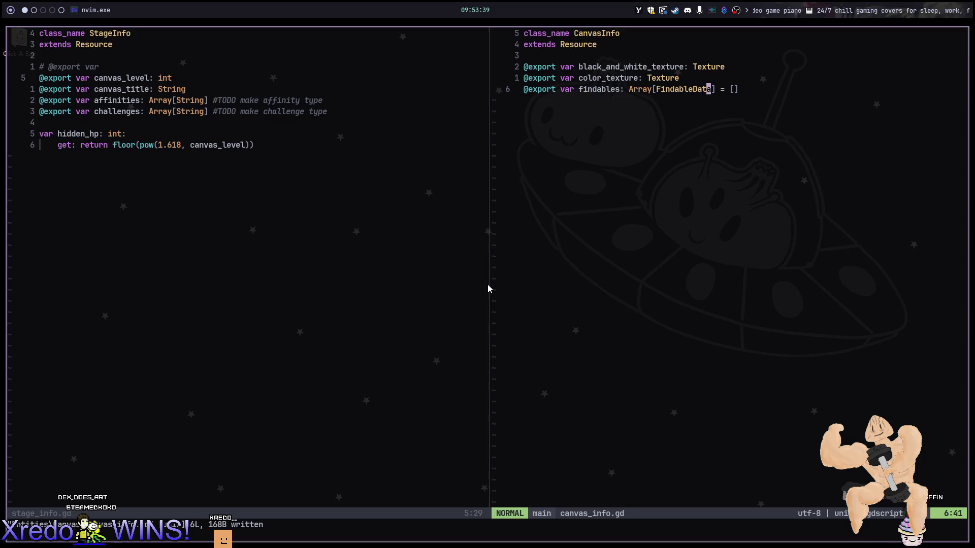
key(alt+Tab)
scroll(142, 203, up, 1)
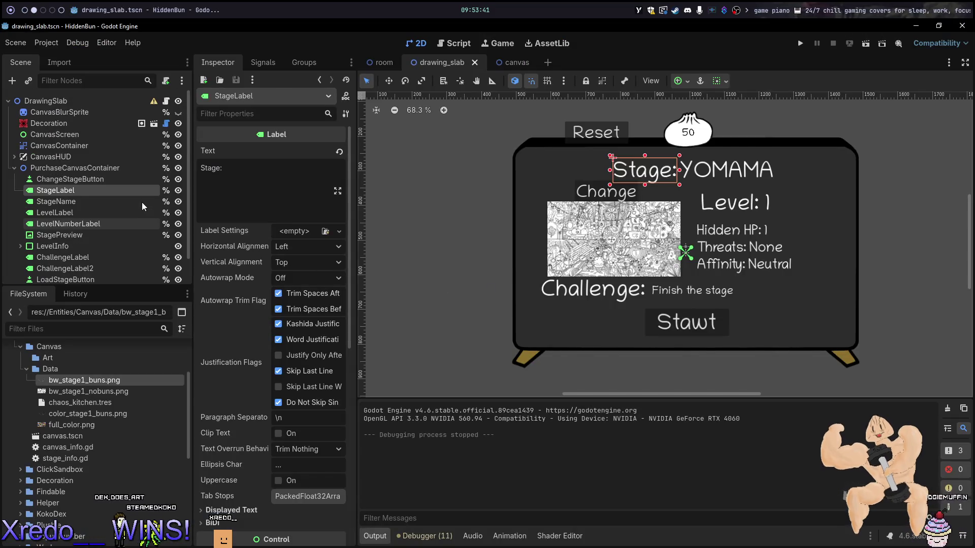
click(51, 99)
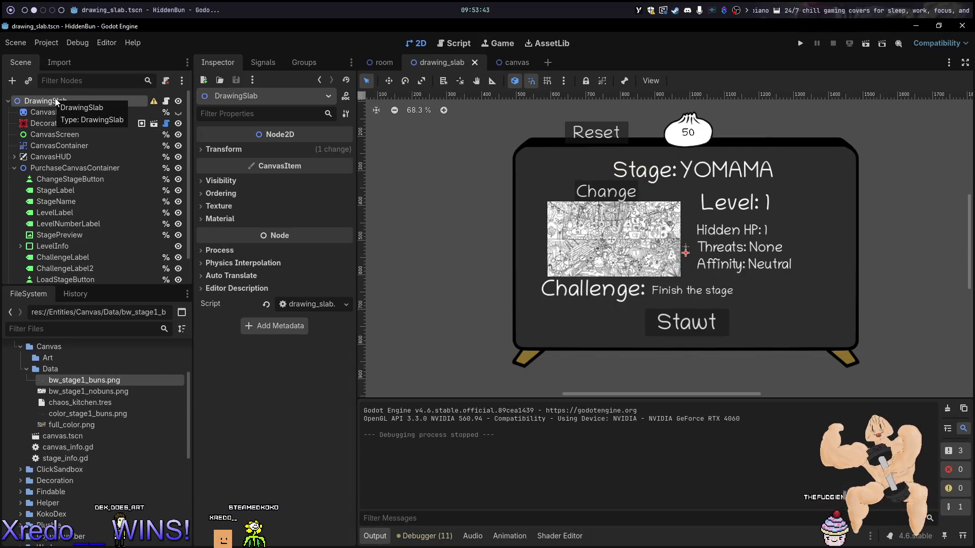
key(alt+Tab)
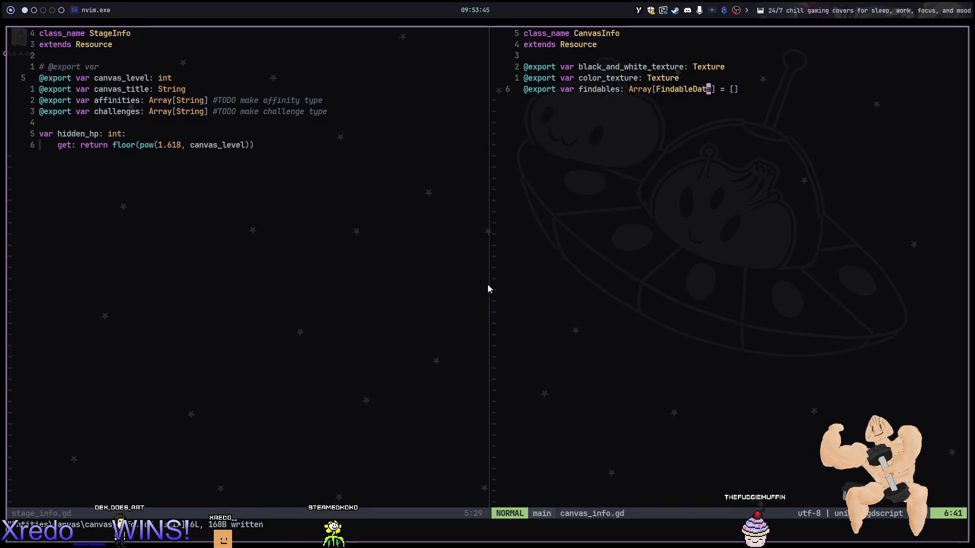
key(Return)
key(space)
key(f)
key(f)
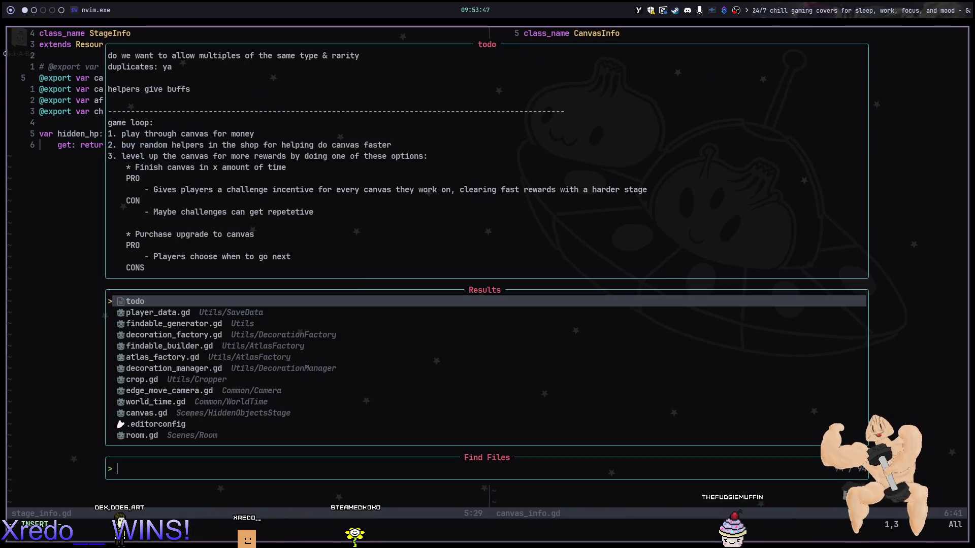
key(Escape)
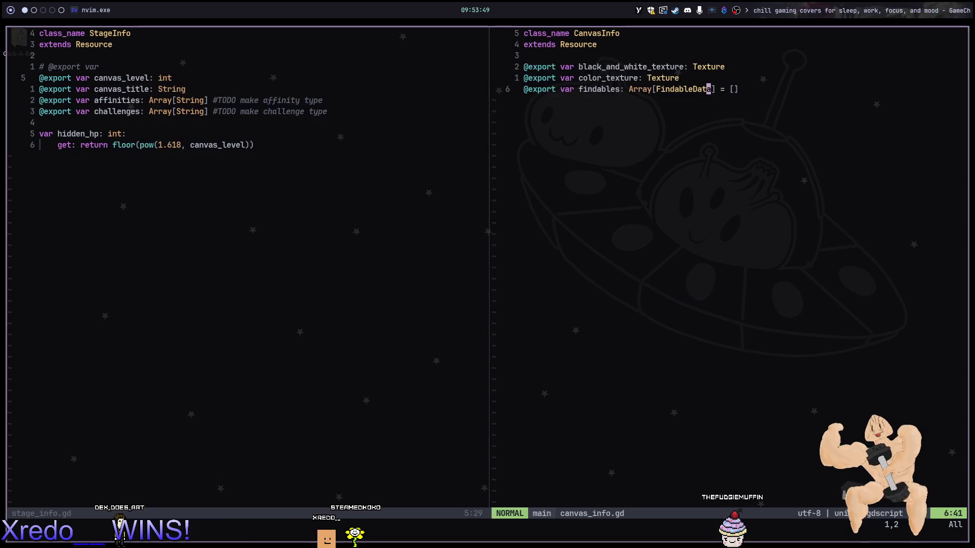
key(space)
key(f)
key(f)
key(Escape)
key(space)
key(f)
key(f)
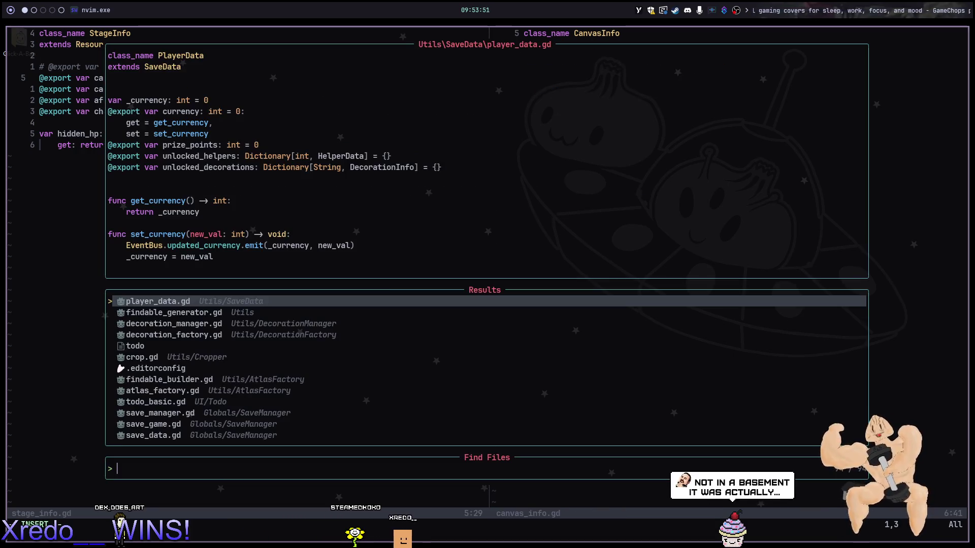
key(Escape)
key(ctrl+h)
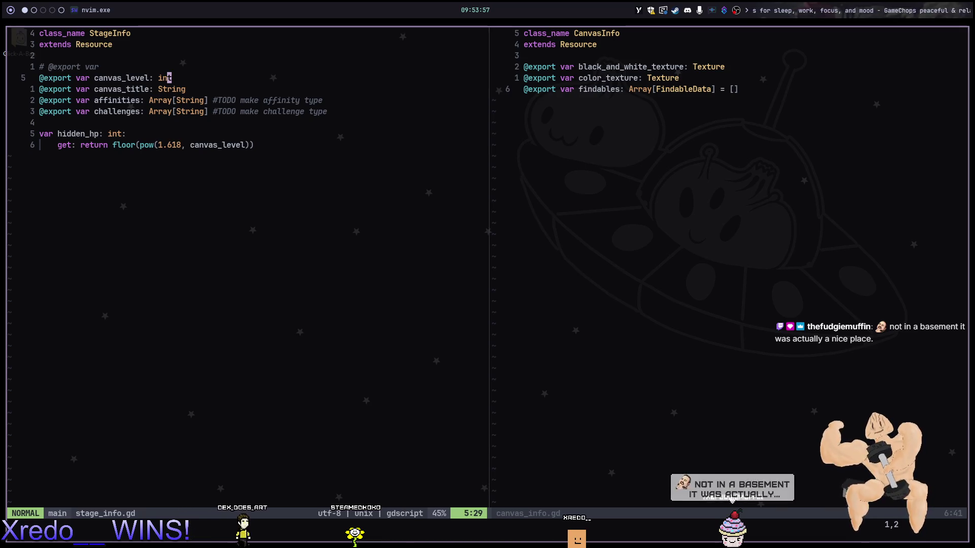
- Close the canvas_info.gd split so stage_info.gd fills a single window
key(ctrl+l)
key(ctrl+w)
key(h)
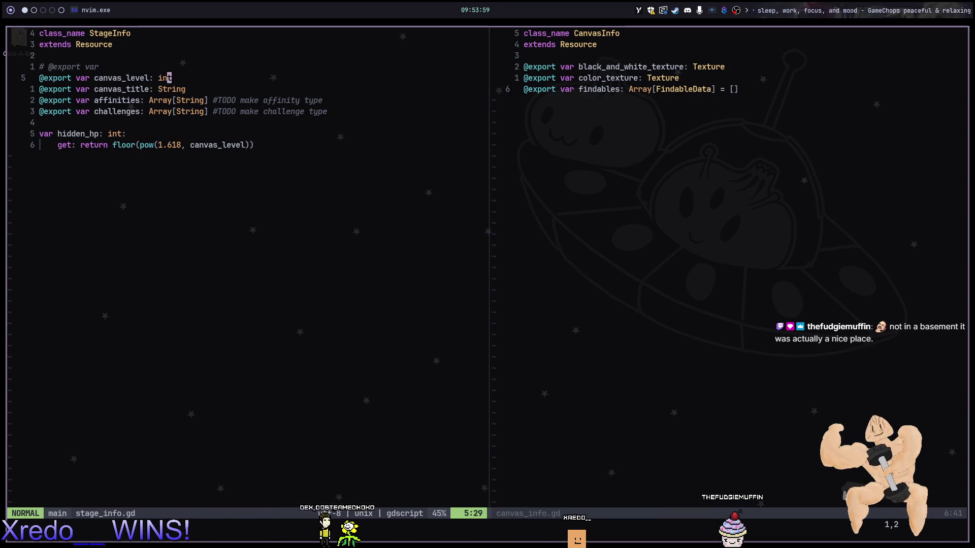
key(ctrl+l)
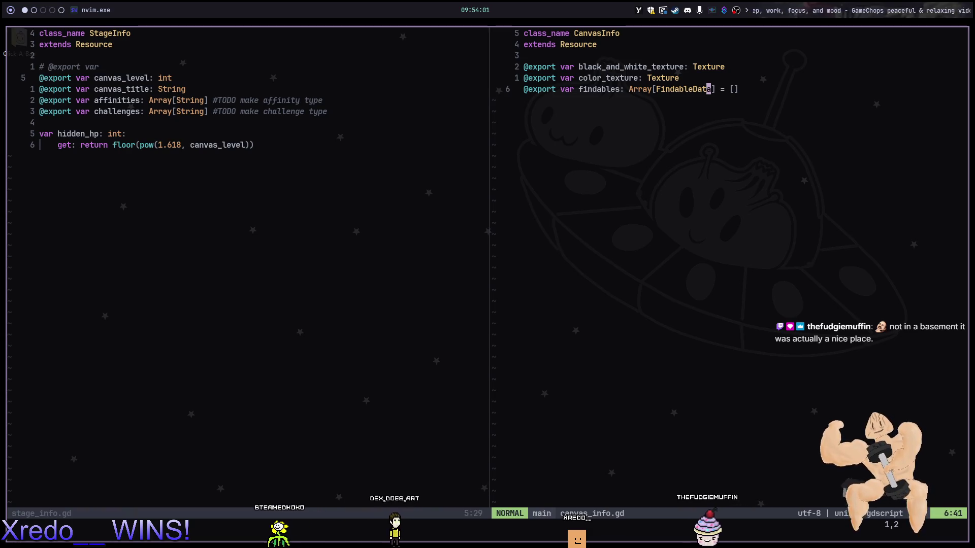
key(ctrl+w)
key(q)
- Flick through the Telescope file finder and marked-files list without opening anything
key(space)
key(f)
key(f)
key(Escape)
key(ctrl+e)
key(Escape)
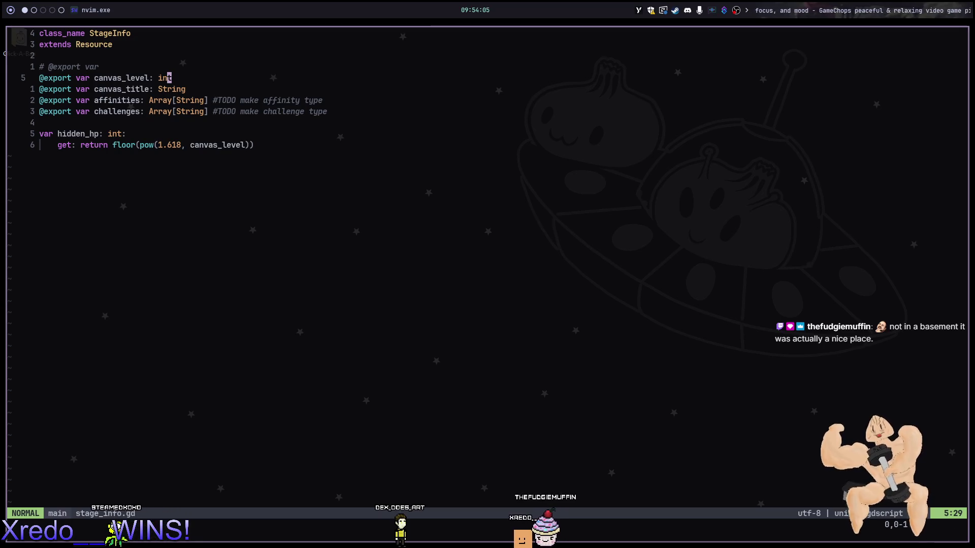
key(space)
key(f)
key(f)
text(canvas)
key(Escape)
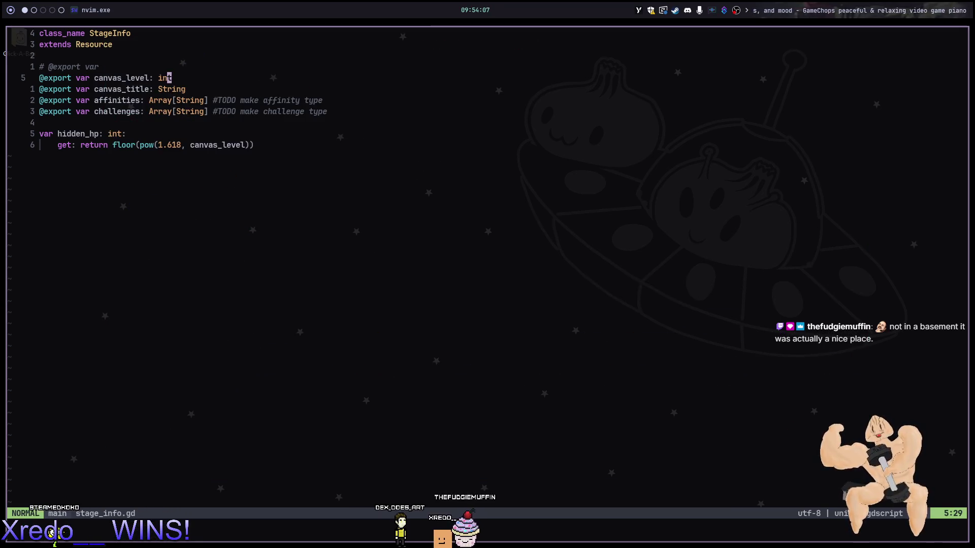
key(space)
key(a)
key(ctrl+e)
key(Escape)
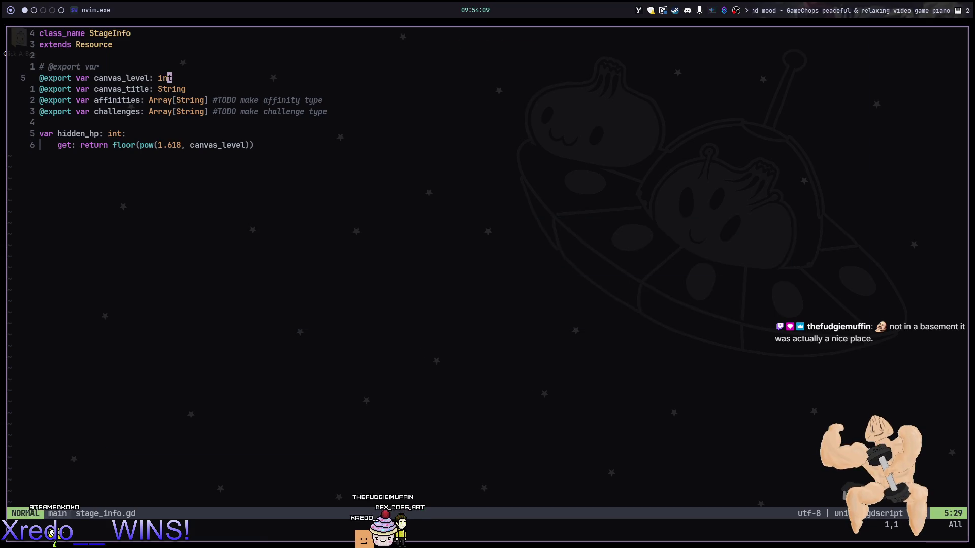
- Find and open canvas_info.gd in place of stage_info.gd via Telescope
key(space)
key(f)
key(f)
text(canvas)
key(Return)
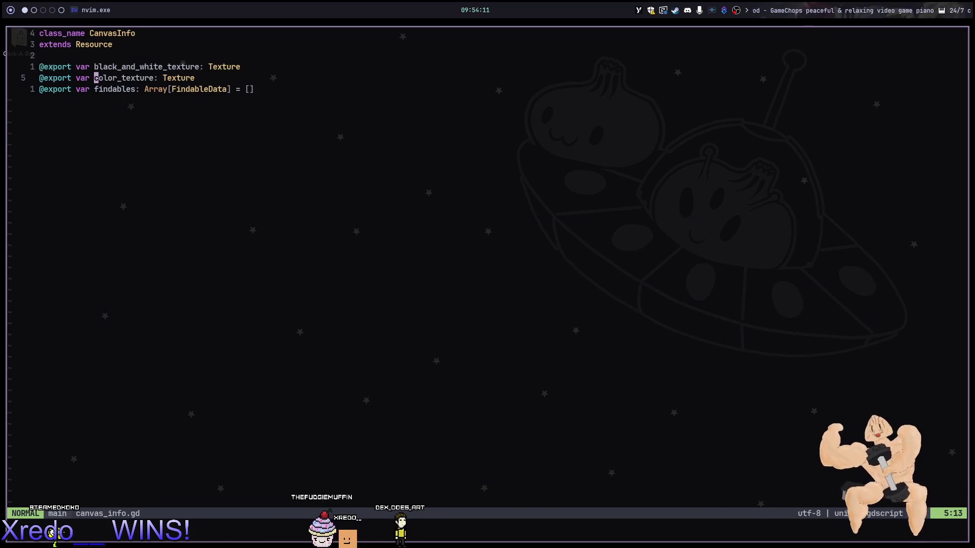
key(space)
key(f)
key(f)
text(anvas)
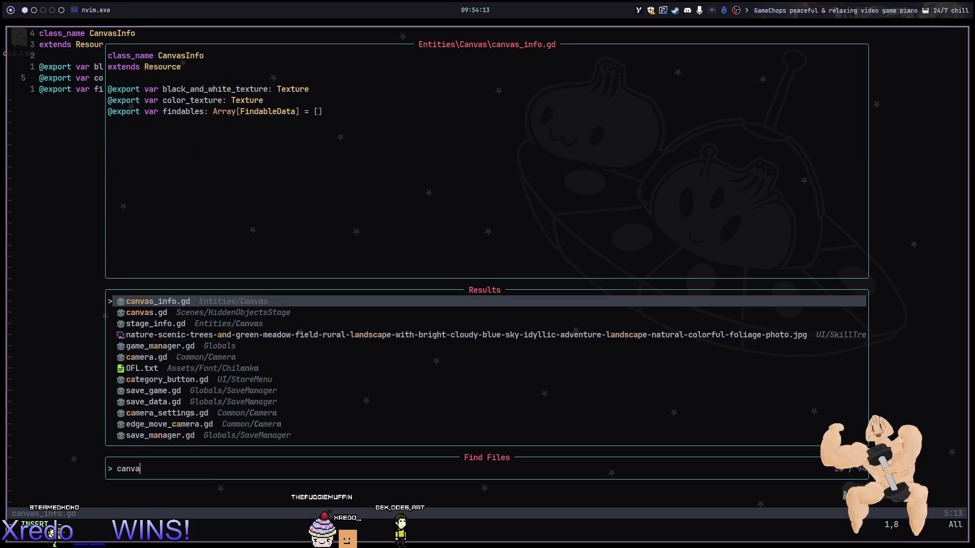
- Search Telescope for drawingsla and open drawing_slab.gd
key(Return)
key(space)
key(f)
key(f)
key(Escape)
key(space)
key(f)
key(f)
key(Escape)
key(space)
key(f)
key(f)
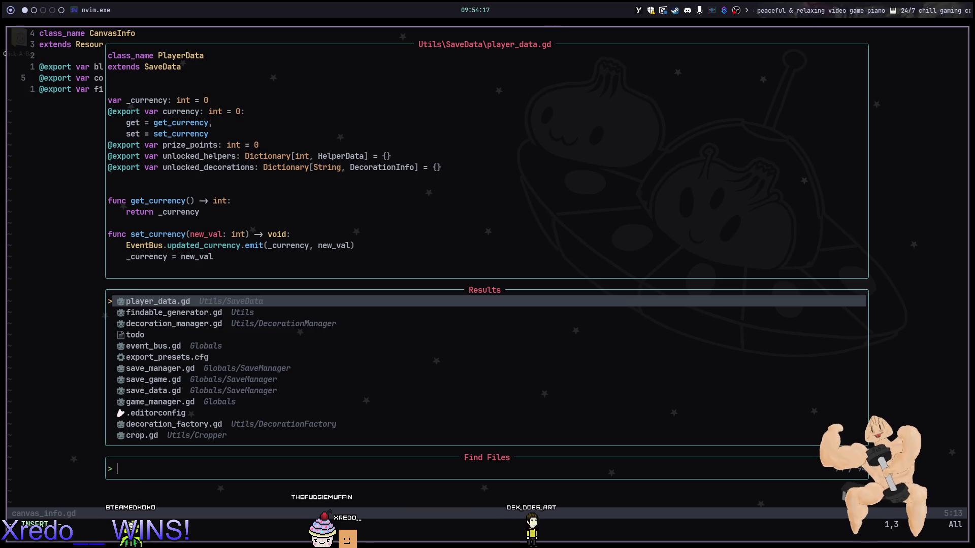
text(drawingla)
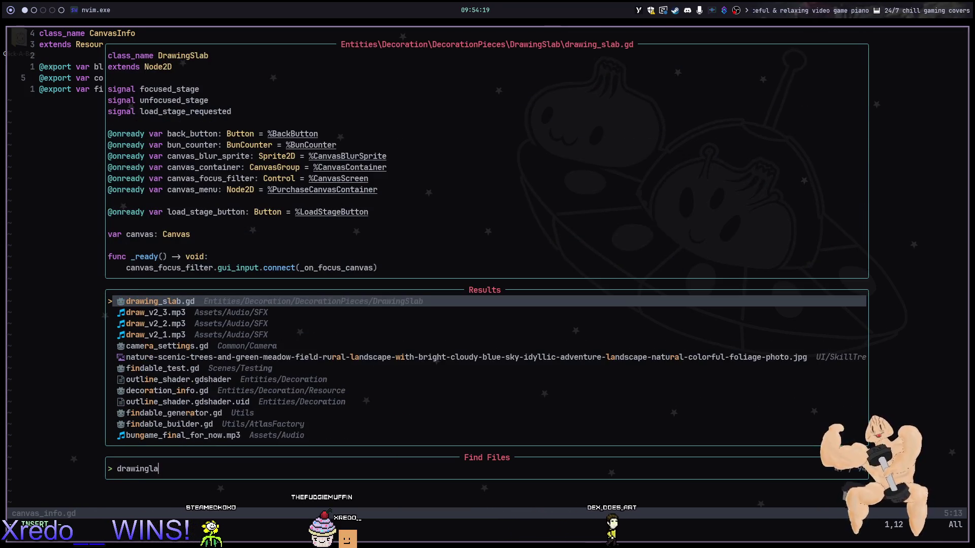
key(Return)
- Jump 14 lines down to the blank line 16 below the declarations
key(ctrl+s)
key(1)
key(4)
key(j)
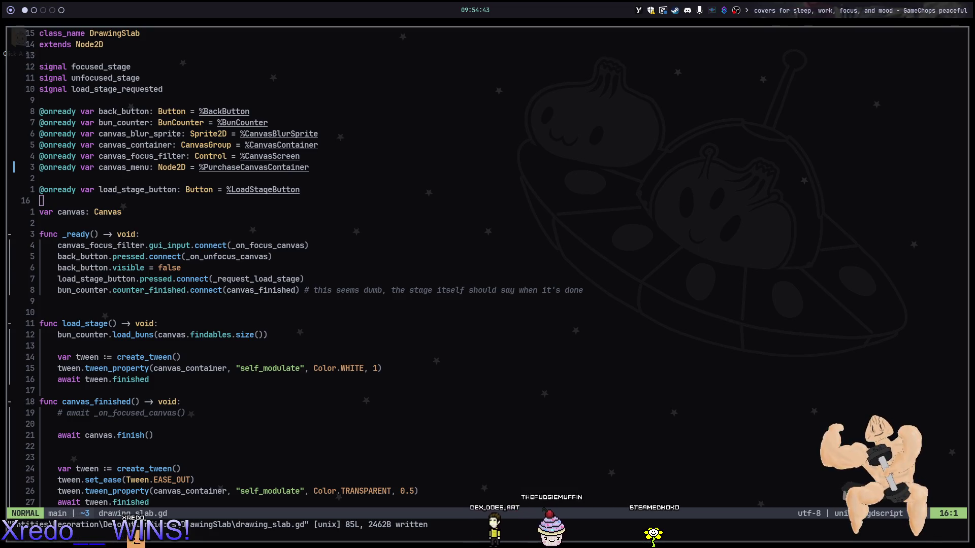
- Check the back_button signal connection and write drawing_slab.gd to disk
key(5)
key(j)
key(dollar)
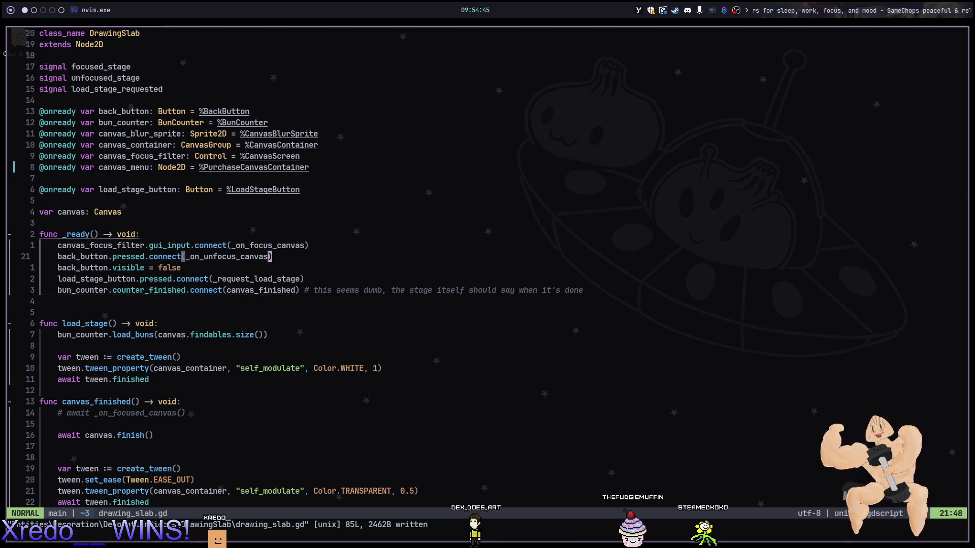
key(k)
key(k)
key(k)
key(k)
key(k)
key(0)
key(colon)
text(w)
key(Return)
key(k)
- Glance at the Godot scene, then open blank lines below the signal declarations
key(alt+Tab)
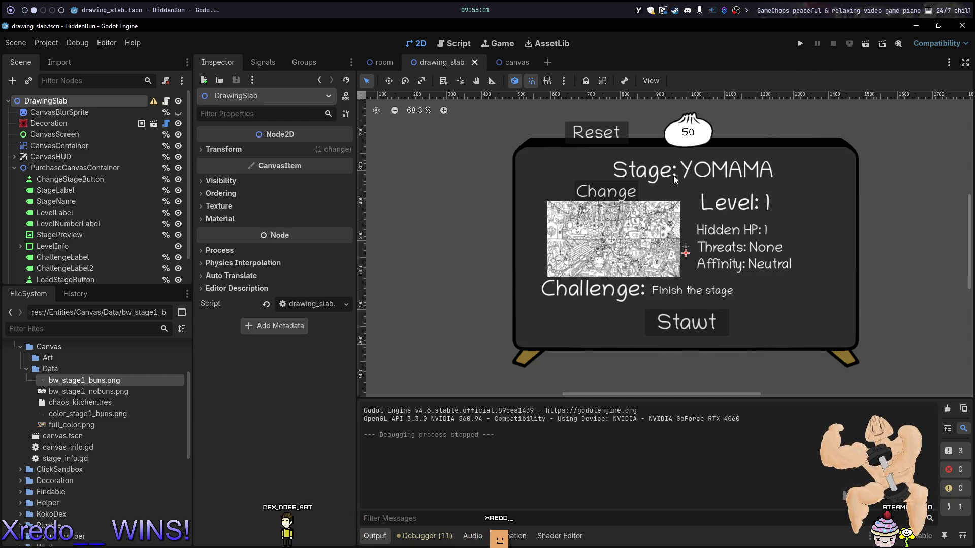
key(alt+Tab)
key(k)
key(k)
key(k)
key(j)
key(j)
key(j)
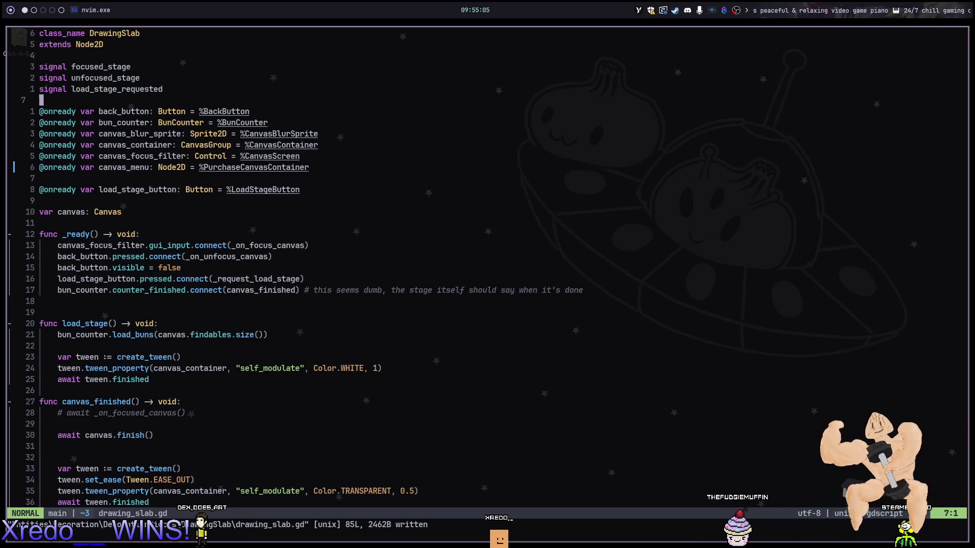
key(o)
key(Return)
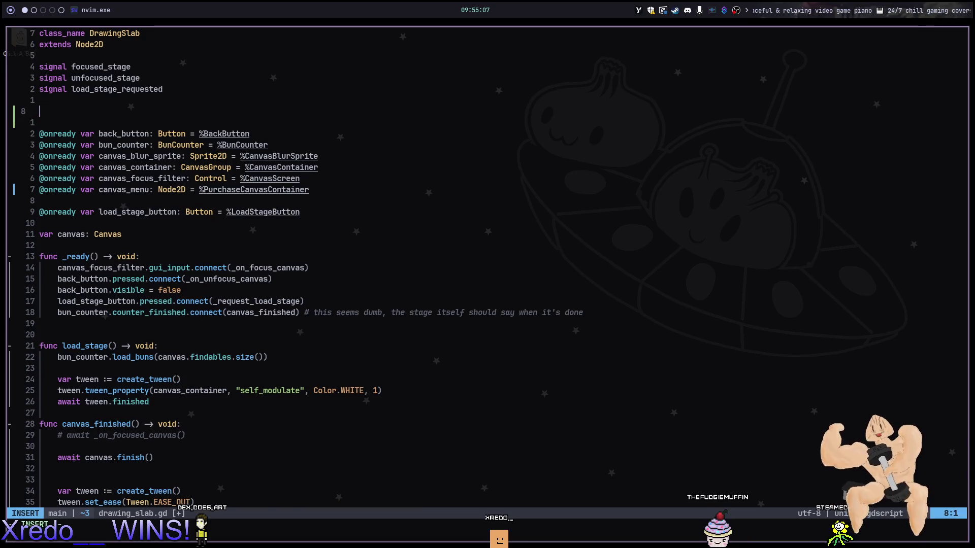
text(ort var)
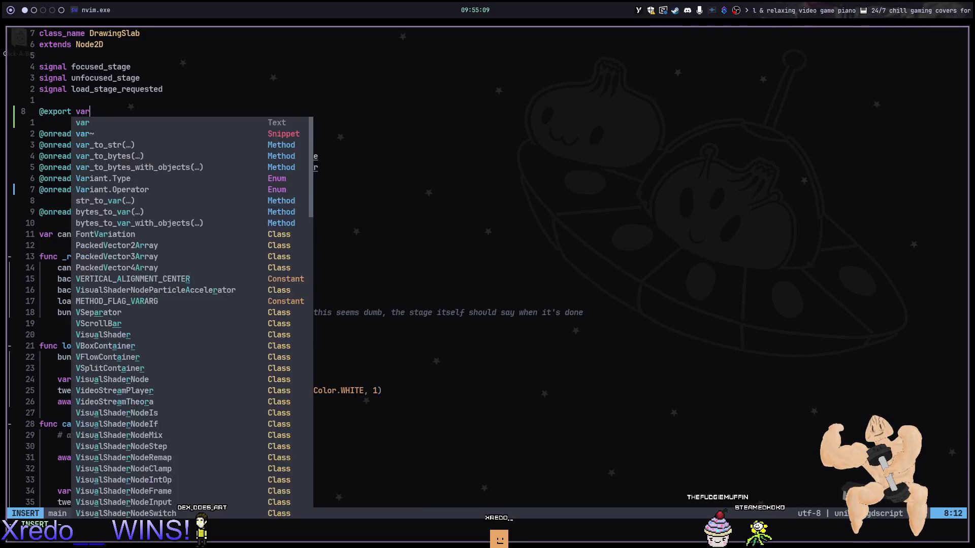
text( current_canvas)
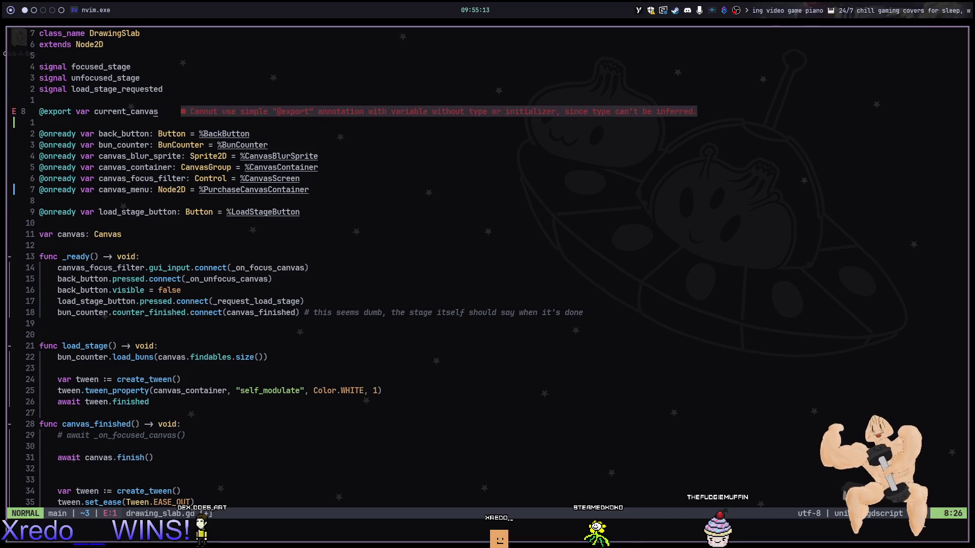
key(ctrl+w)
text(ent_stageStgI)
key(Return)
key(Escape)
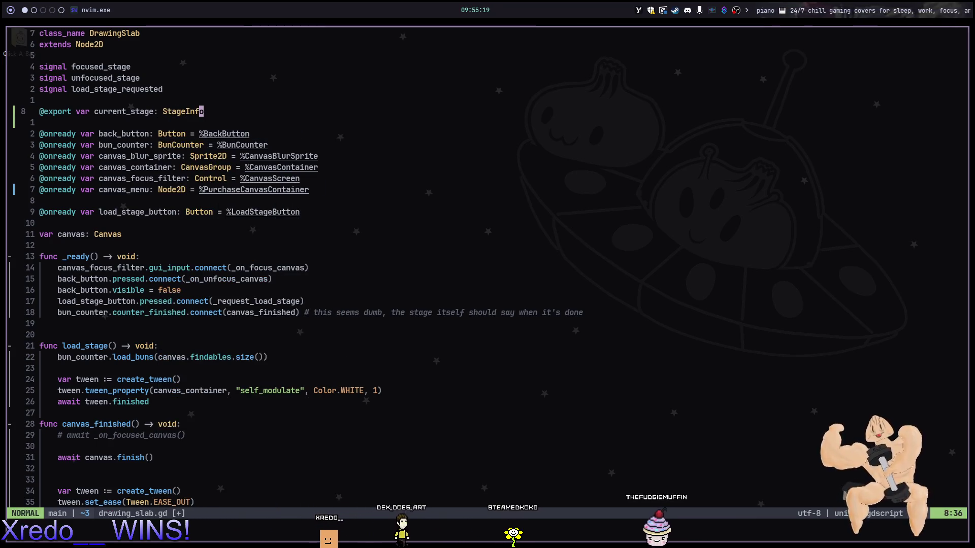
text(:w)
key(Return)
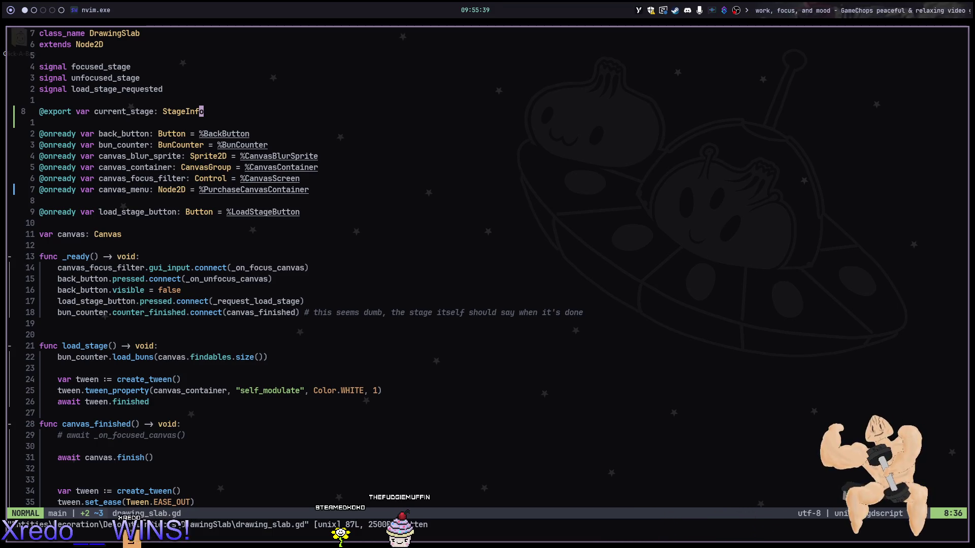
- Jump to the StageInfo definition with gd and back with Ctrl+O
key(g)
key(d)
key(ctrl+o)
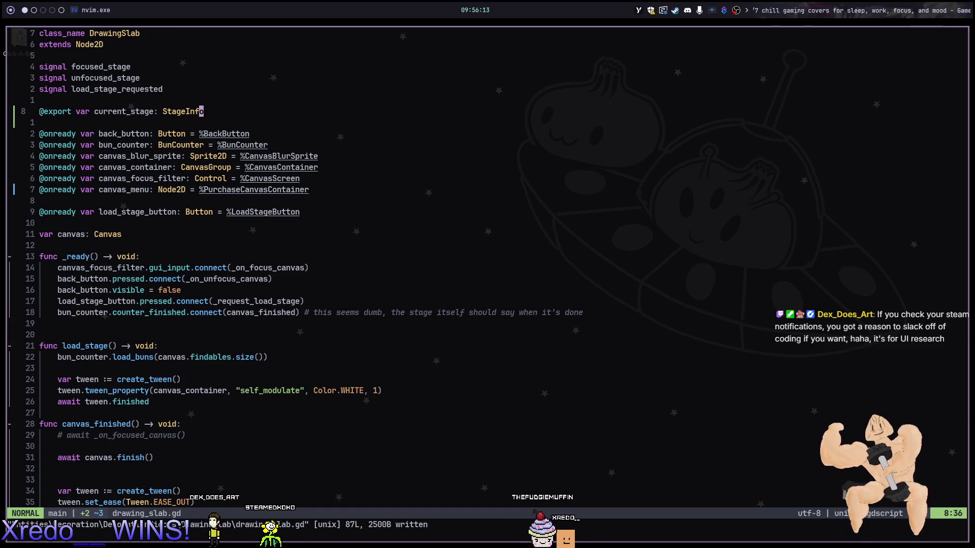
- Switch to workspace 3 where the Steam store window is showing
key(super+3)
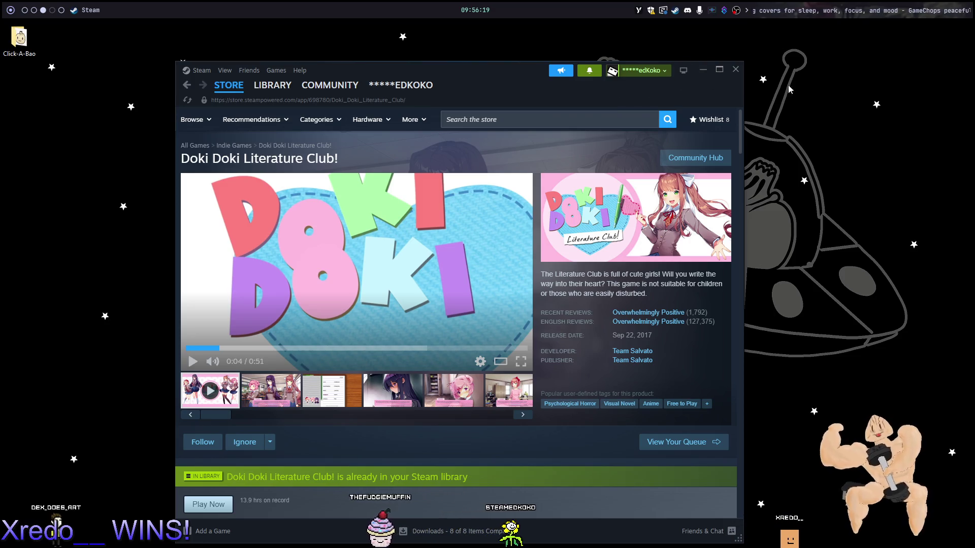
- Reach the Pending Gifts list through notifications and the account inventory
click(587, 73)
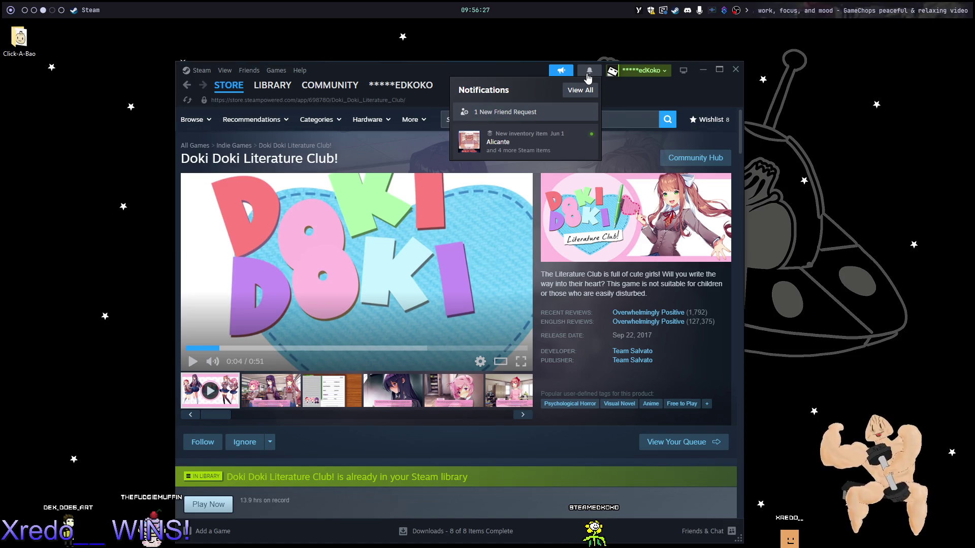
click(548, 144)
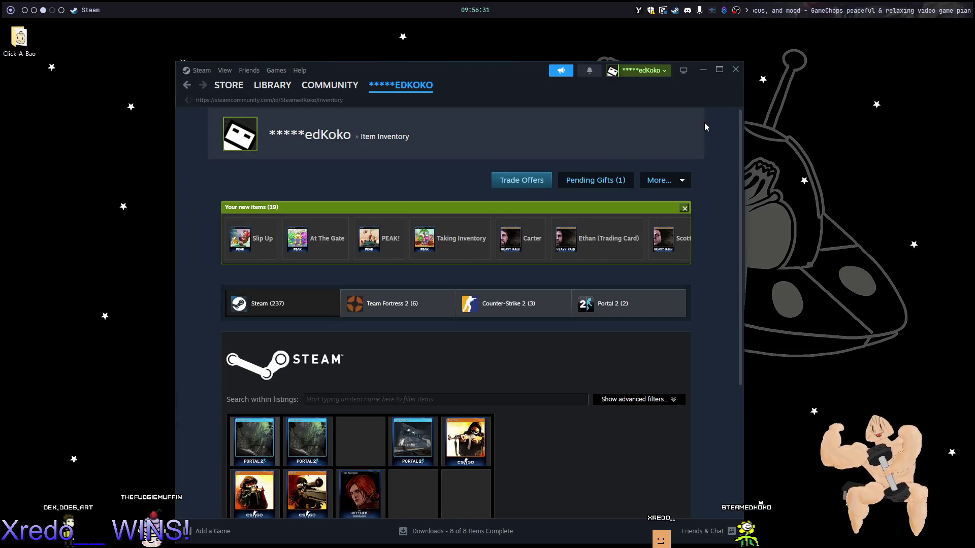
click(616, 189)
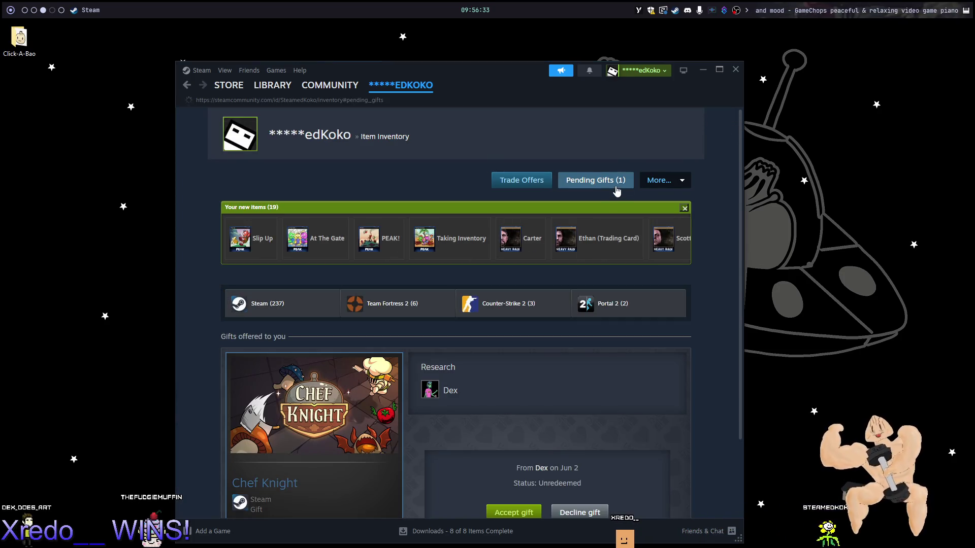
scroll(681, 200, down, 2)
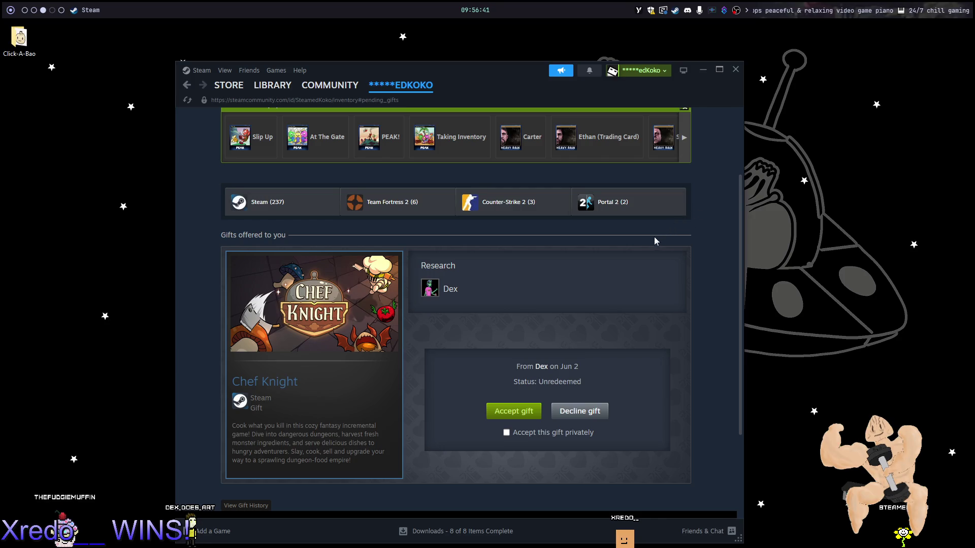
- Accept the Chef Knight gift from Dex and add it to the library
click(509, 416)
click(373, 342)
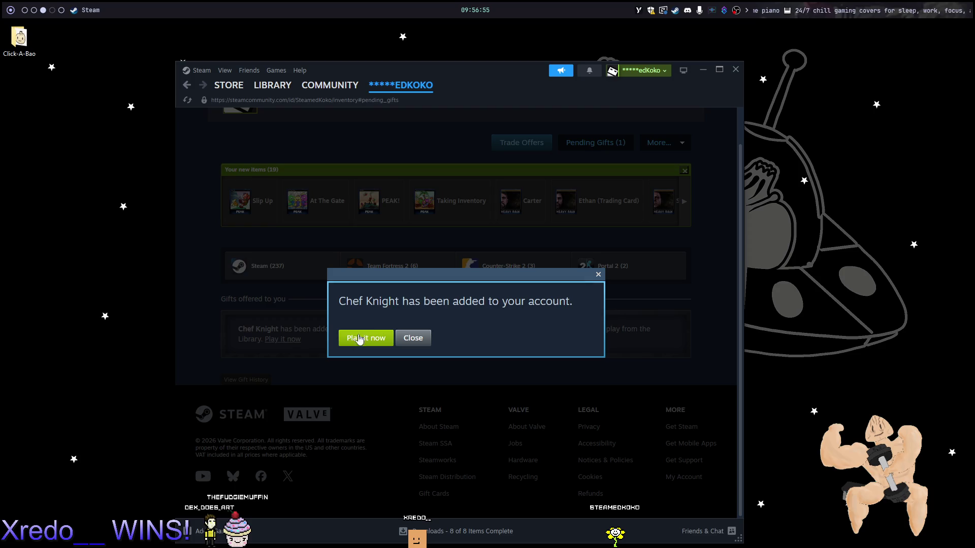
click(413, 338)
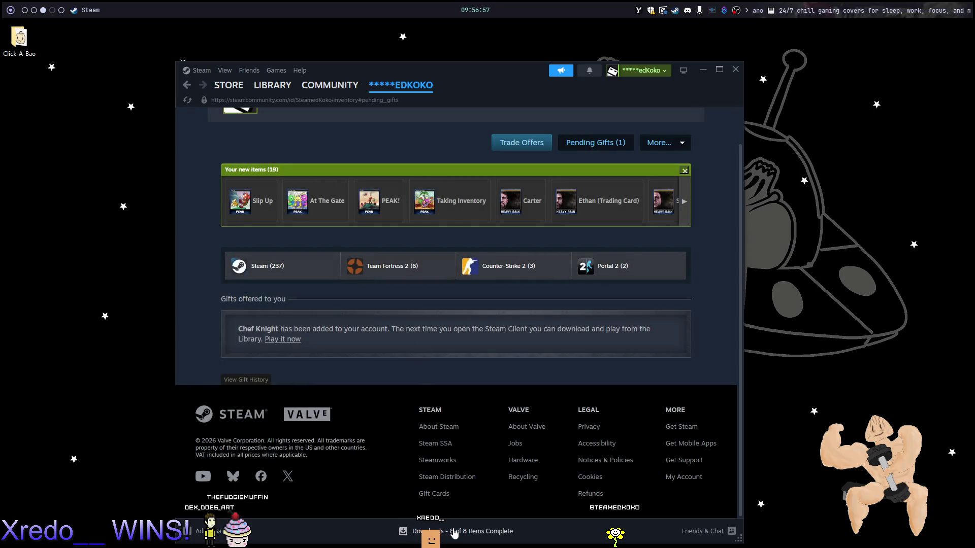
- Reach Chef Knight's store page from its entry under Uncategorized in the library
click(457, 530)
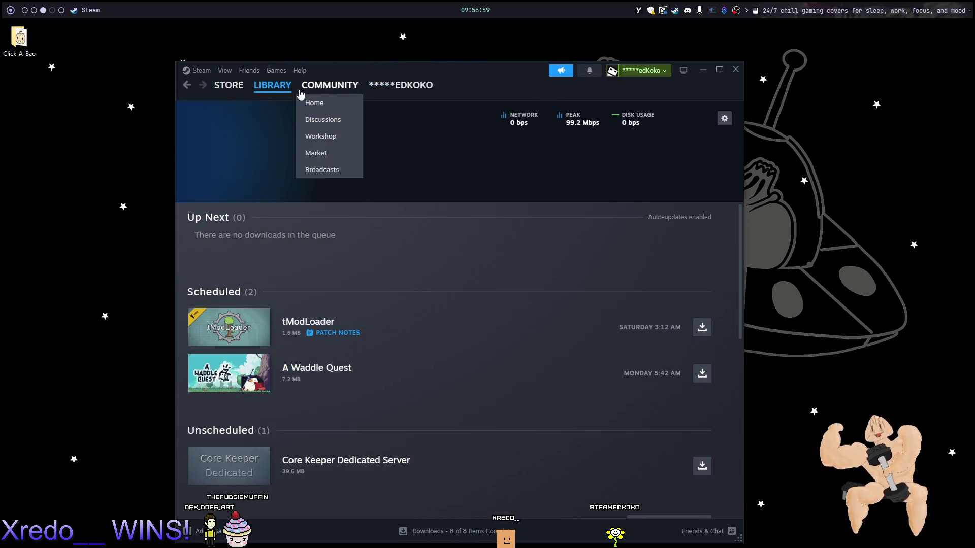
click(272, 84)
scroll(249, 216, down, 5)
scroll(248, 217, down, 3)
scroll(252, 283, down, 3)
scroll(254, 304, up, 5)
scroll(263, 296, up, 5)
scroll(263, 297, up, 5)
scroll(232, 383, down, 2)
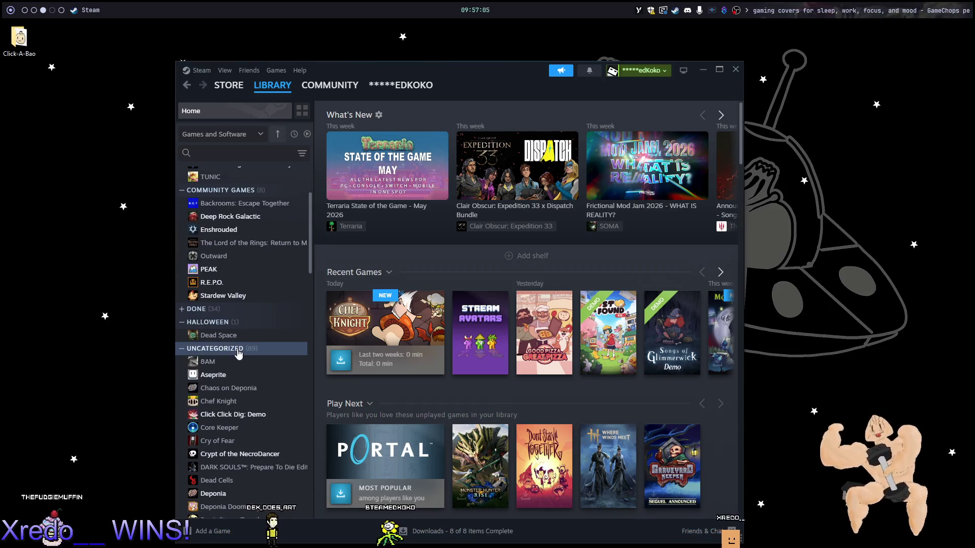
click(232, 350)
click(391, 219)
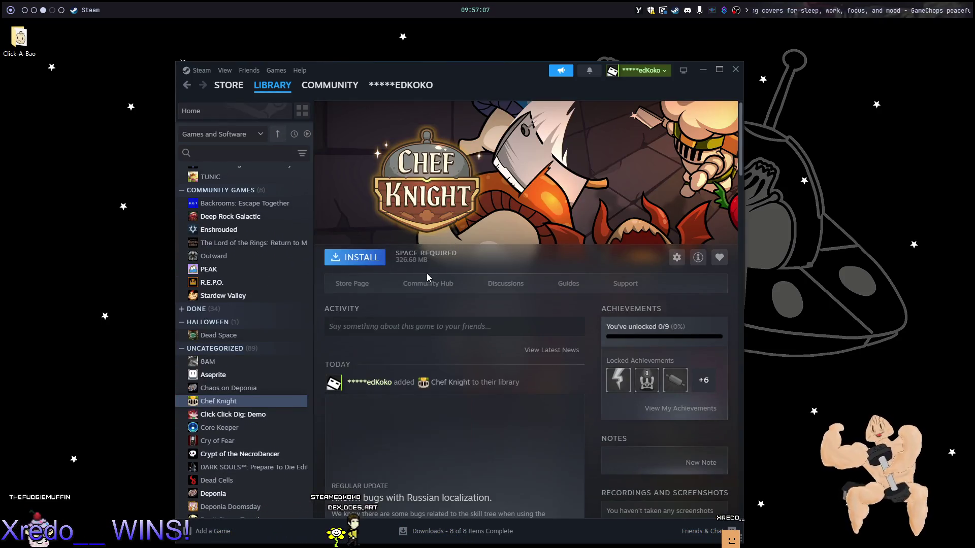
click(352, 285)
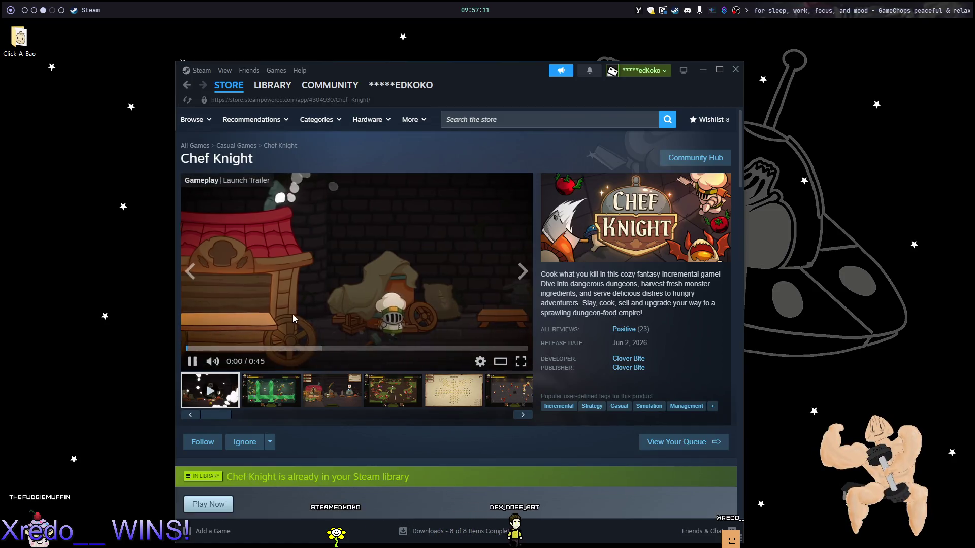
- Watch the Chef Knight trailer in fullscreen, then leave fullscreen
click(451, 264)
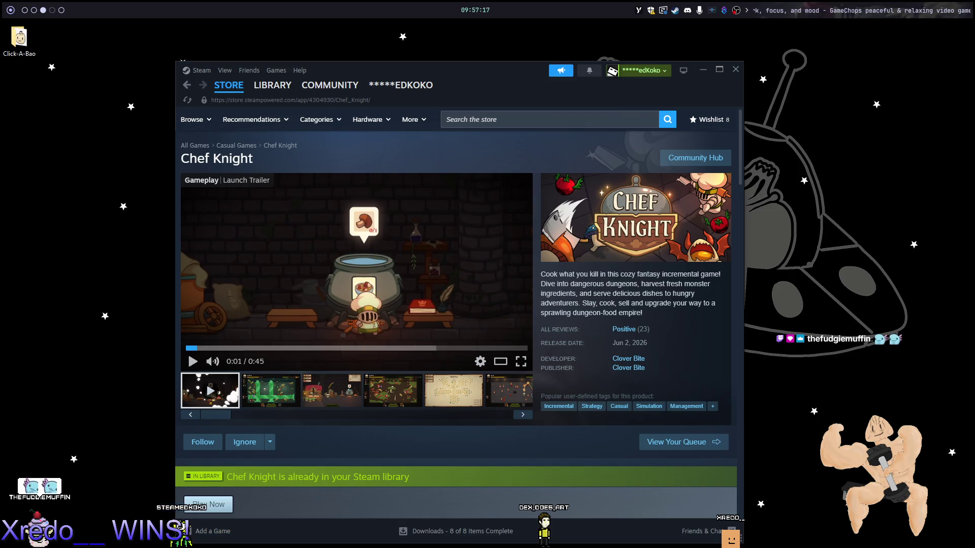
click(521, 361)
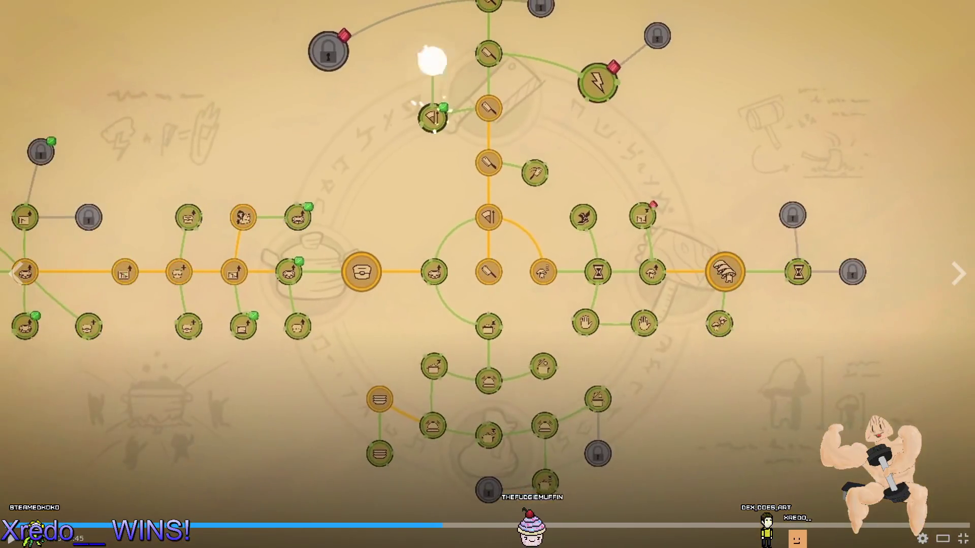
key(Escape)
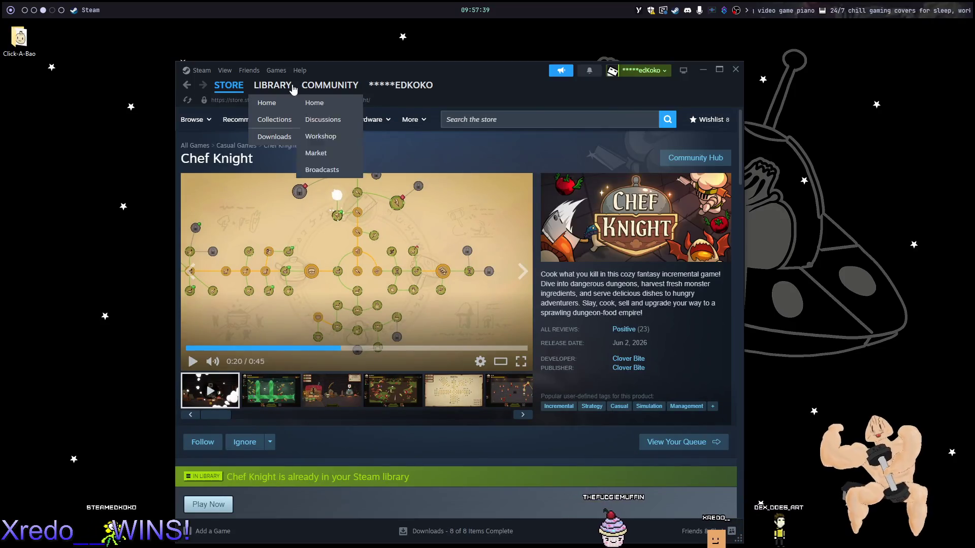
- Install Chef Knight from its library page and launch it once downloaded
click(272, 85)
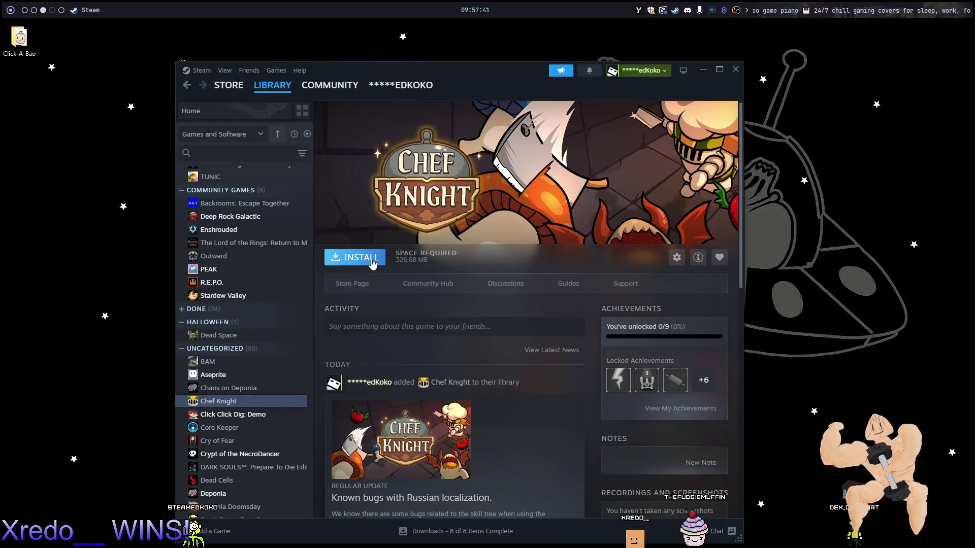
click(358, 257)
click(457, 396)
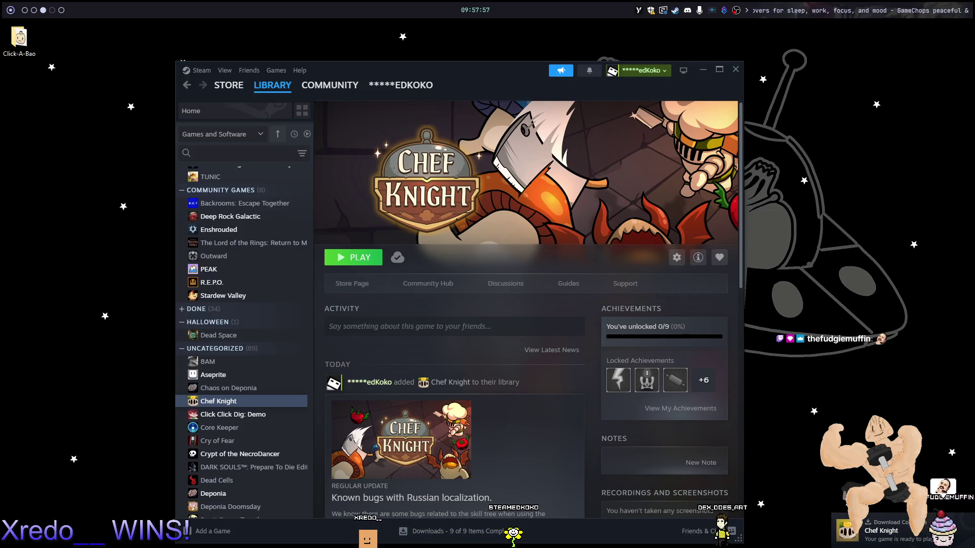
click(353, 256)
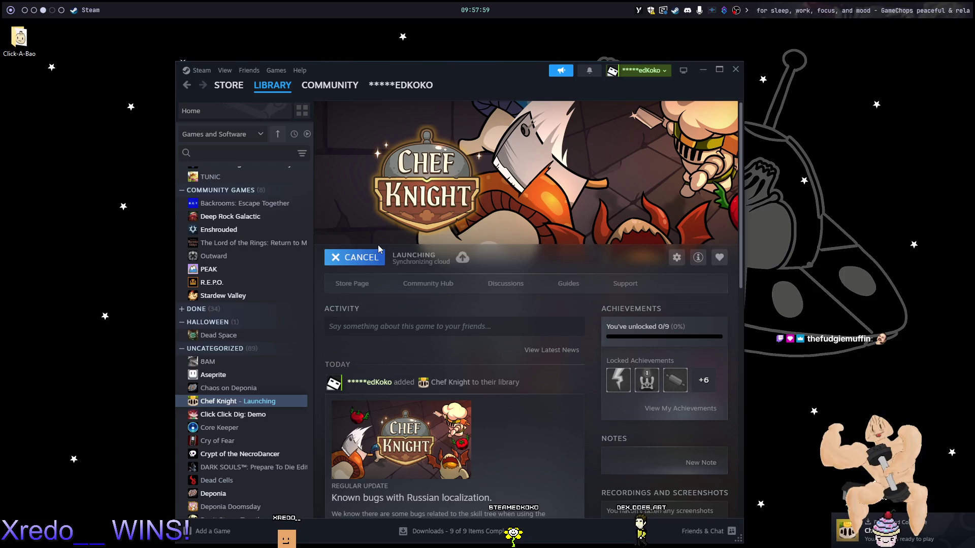
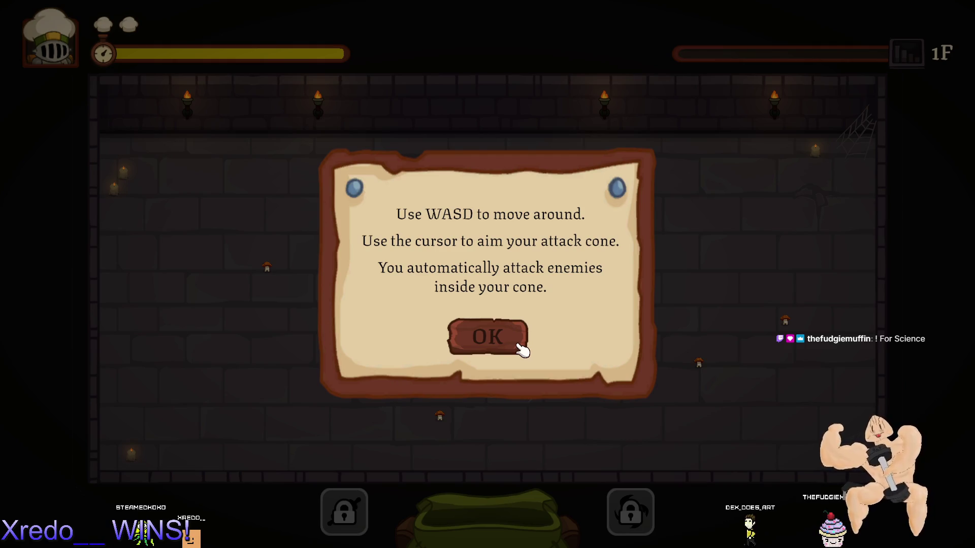
- Abandon the dungeon floor for the title menu and look through the game settings
click(517, 345)
key(Escape)
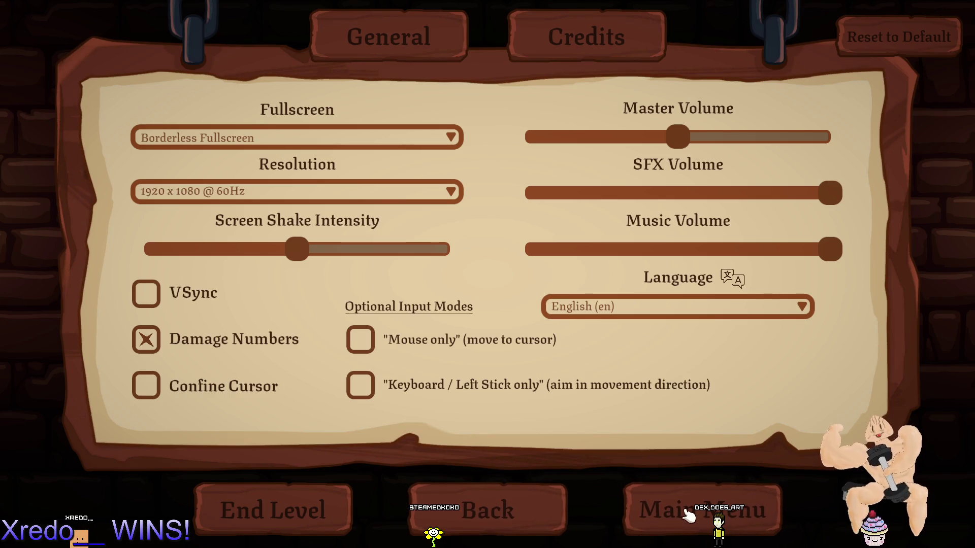
click(654, 517)
click(93, 350)
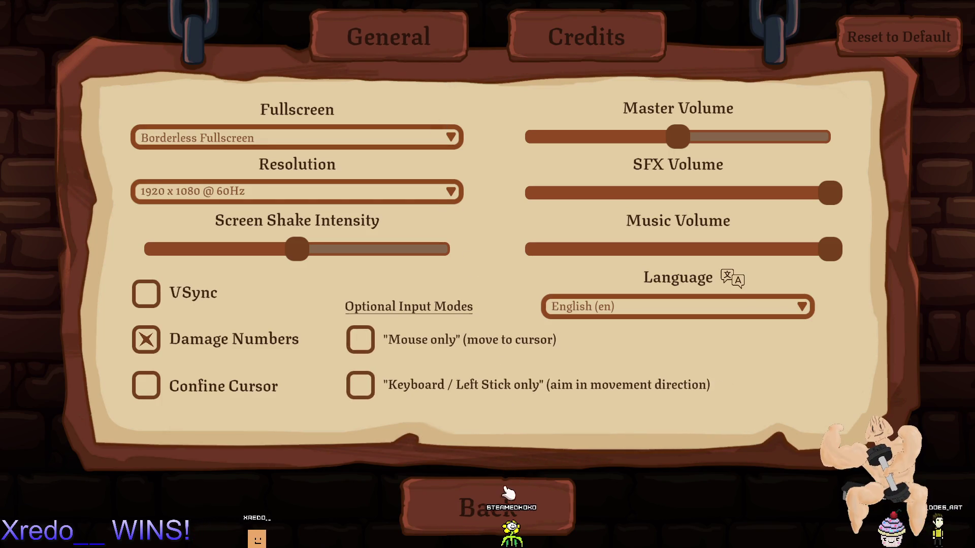
click(488, 506)
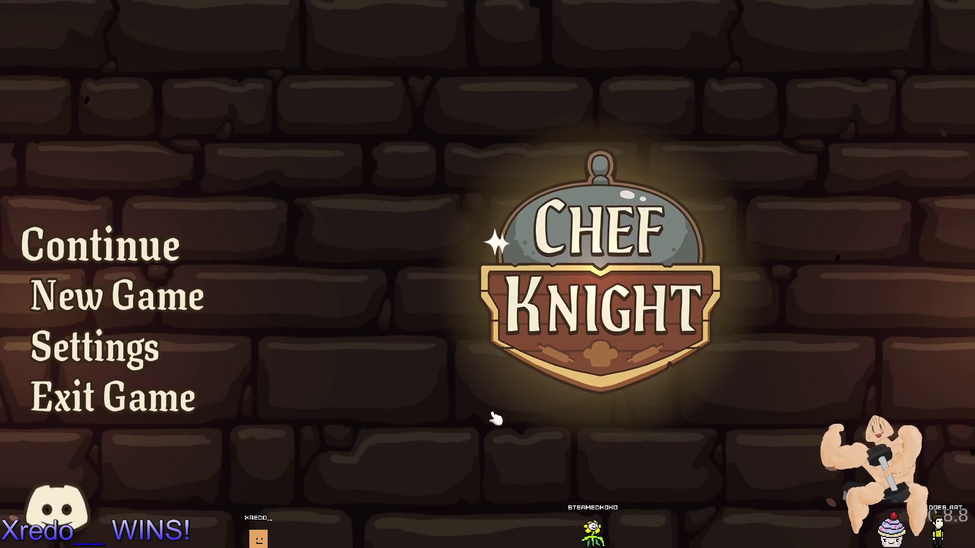
- Continue into the kitchen, quit to the main menu again and confirm starting a new game
click(184, 270)
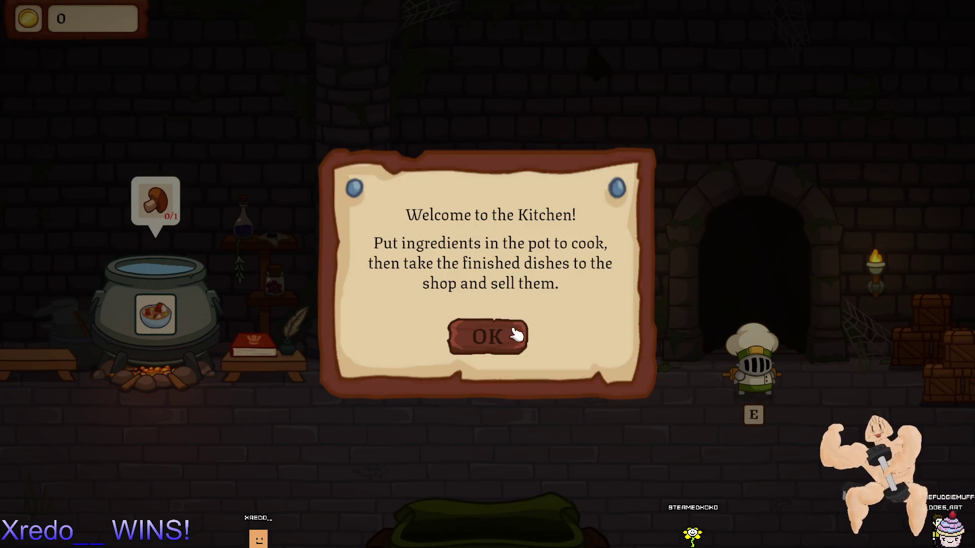
click(516, 333)
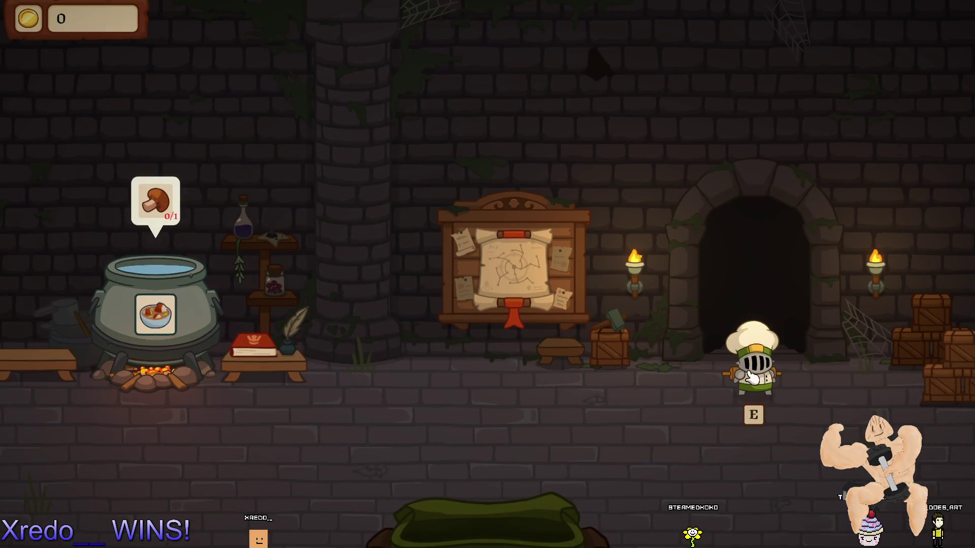
key(Escape)
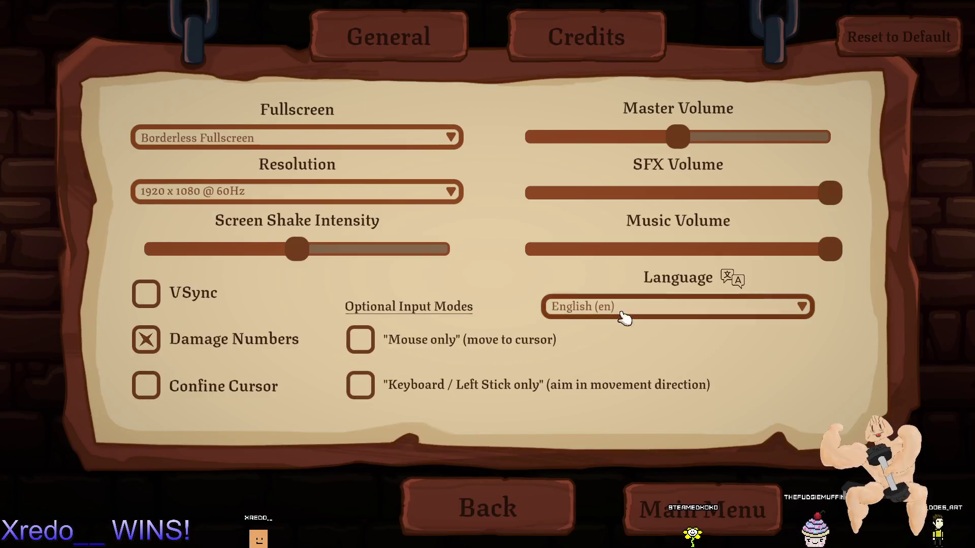
click(690, 514)
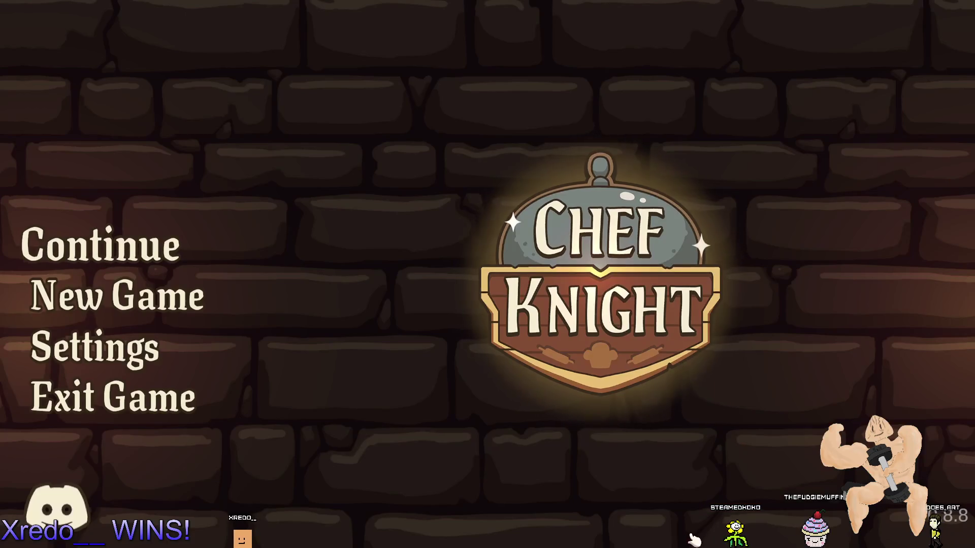
click(153, 300)
click(562, 376)
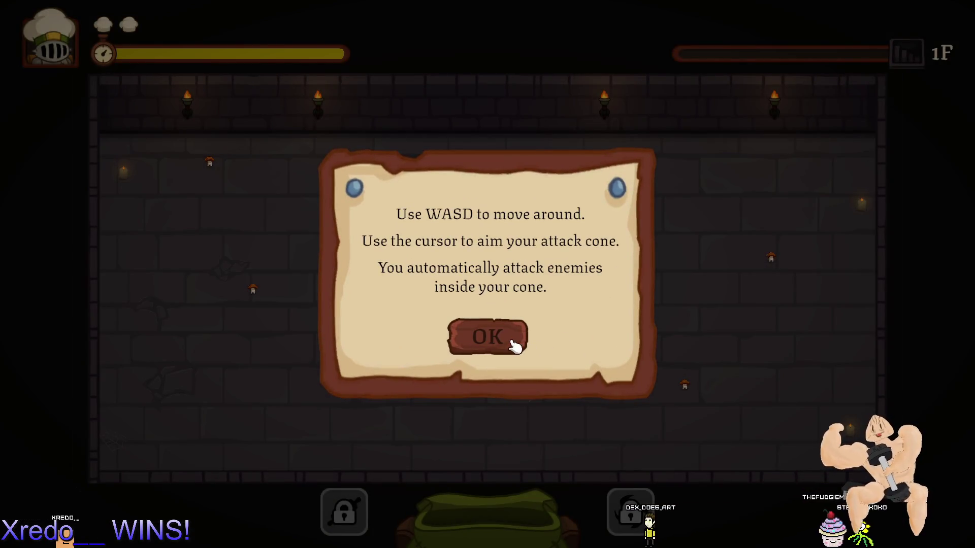
- Dismiss the combat tutorial and walk the knight up past the chest toward the mushrooms
click(488, 337)
key(a)
key(w)
key(a)
key(w)
key(d)
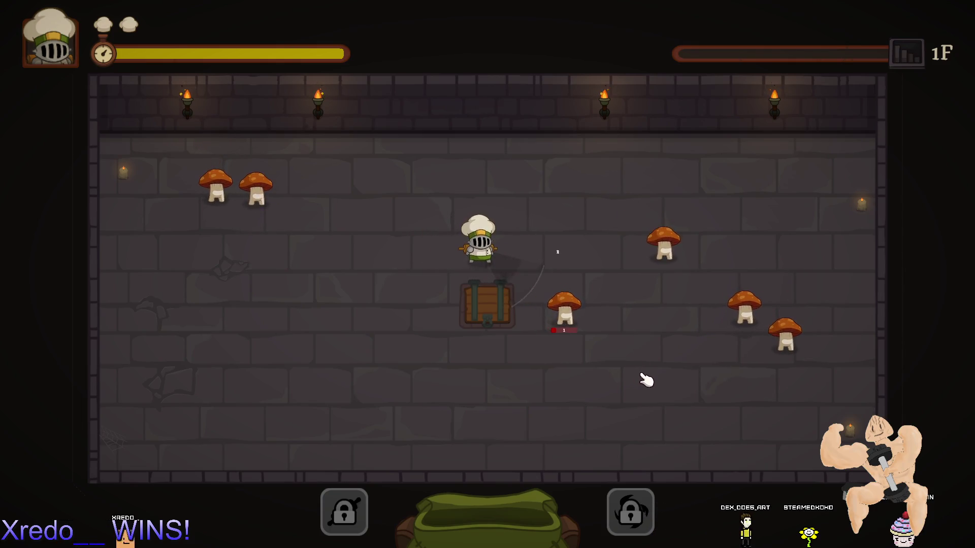
key(s)
key(d)
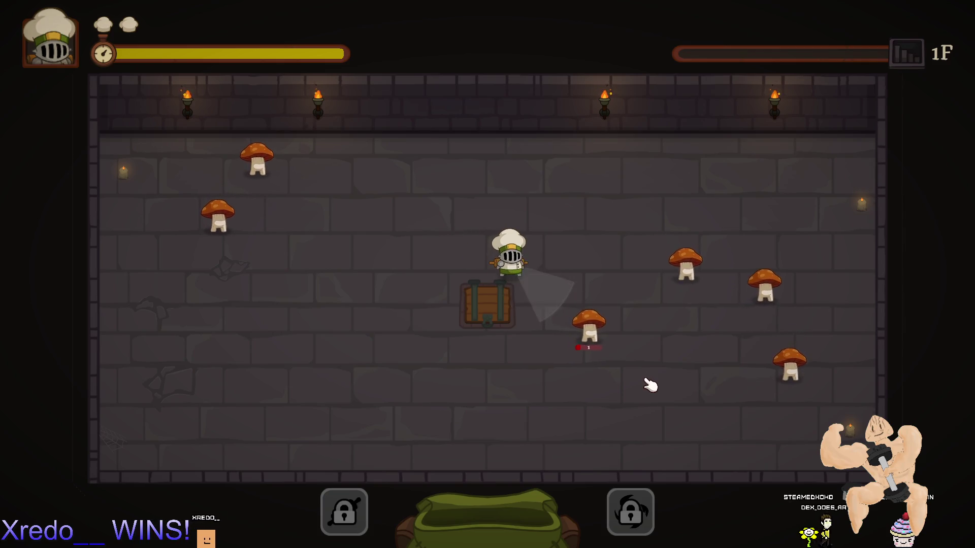
key(d)
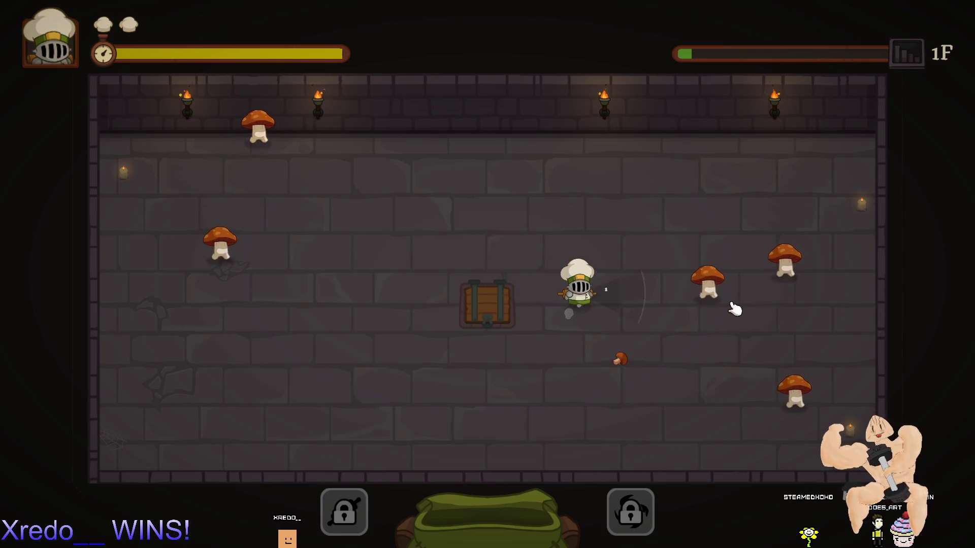
- Chase and slash the mushroom on the right until it is finished off
click(798, 278)
key(d)
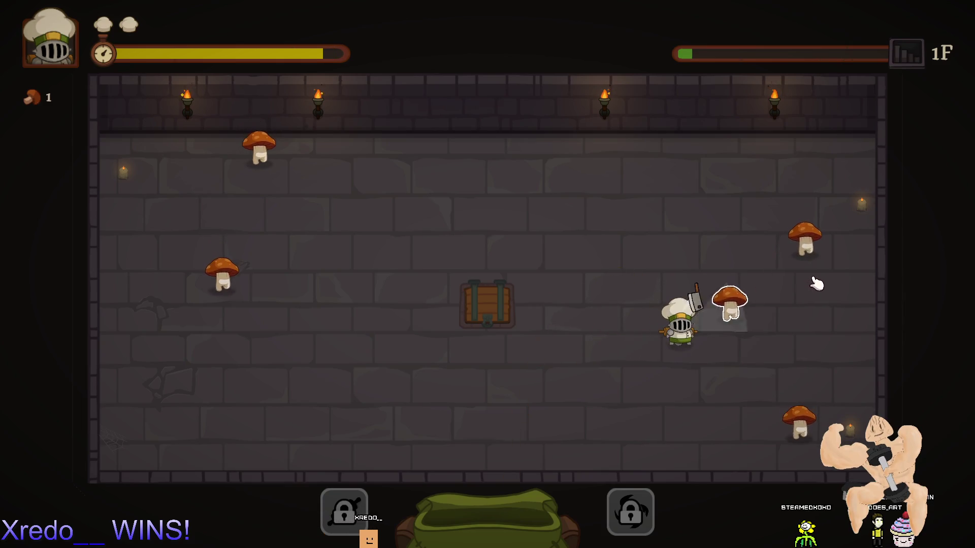
click(834, 335)
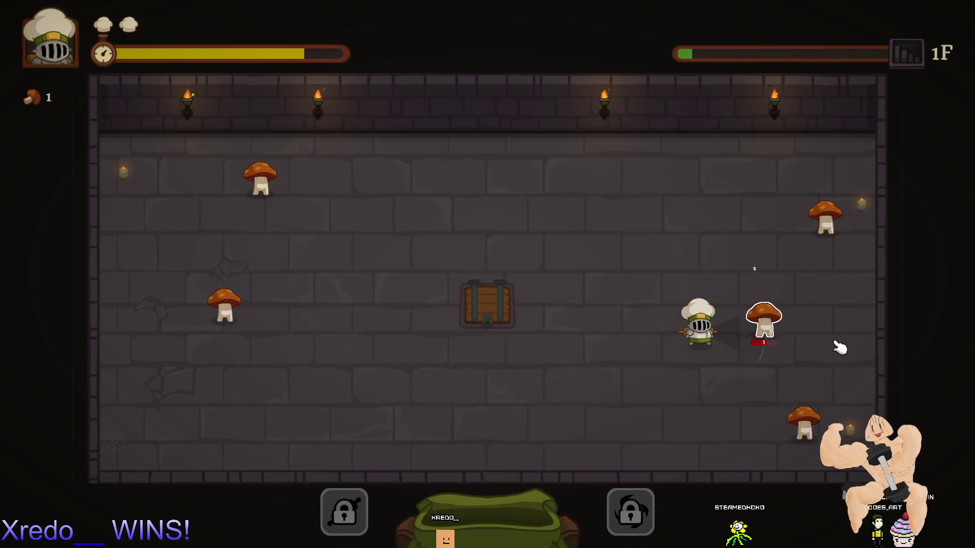
key(d)
click(836, 347)
key(d)
click(846, 371)
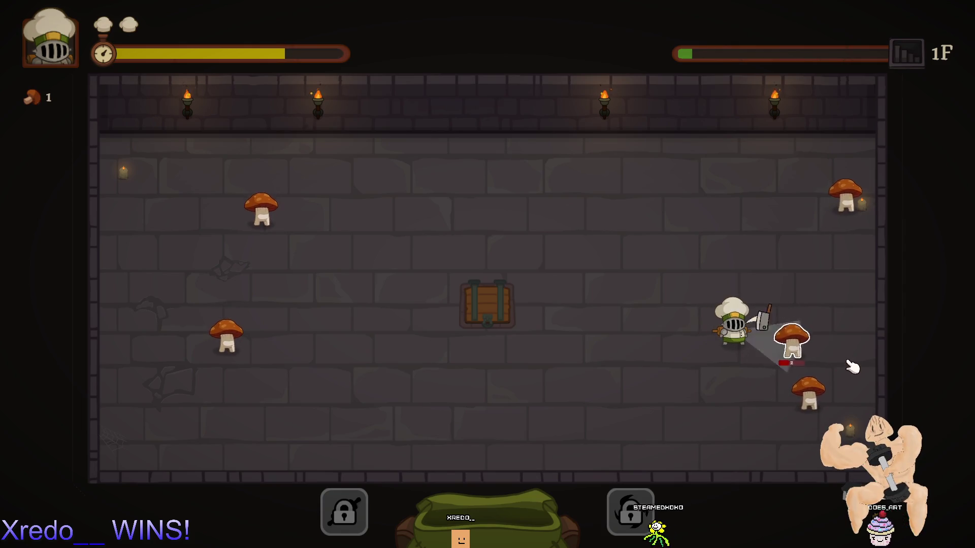
click(857, 398)
key(s)
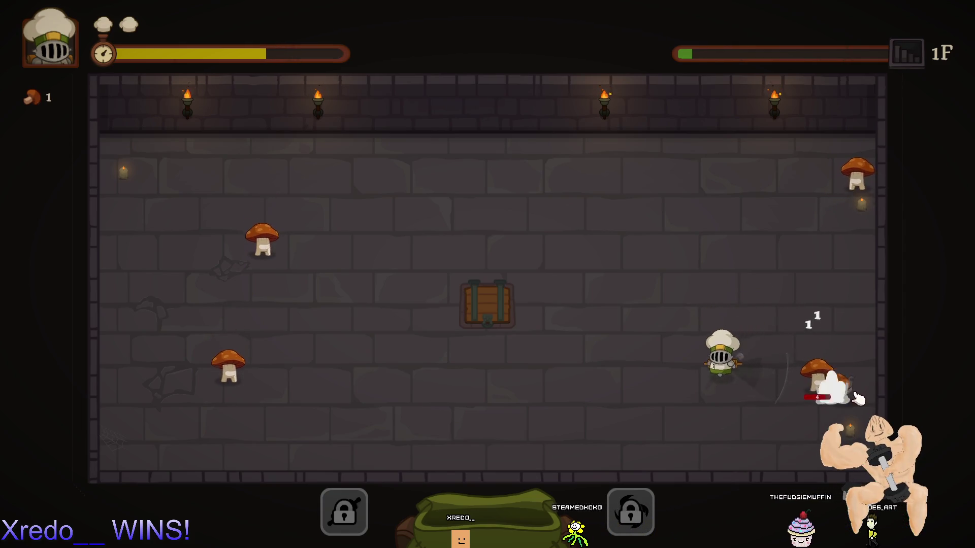
click(861, 389)
click(845, 353)
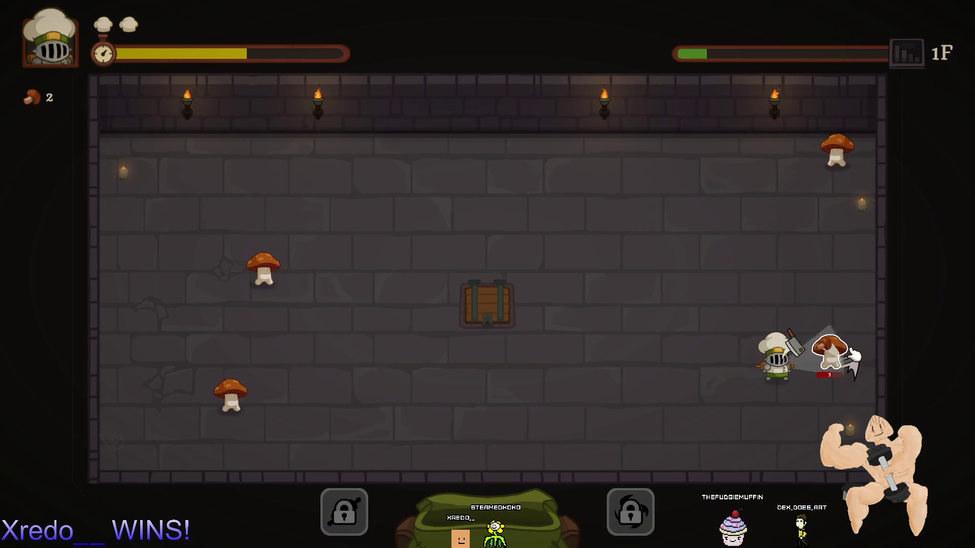
key(w)
click(837, 326)
key(d)
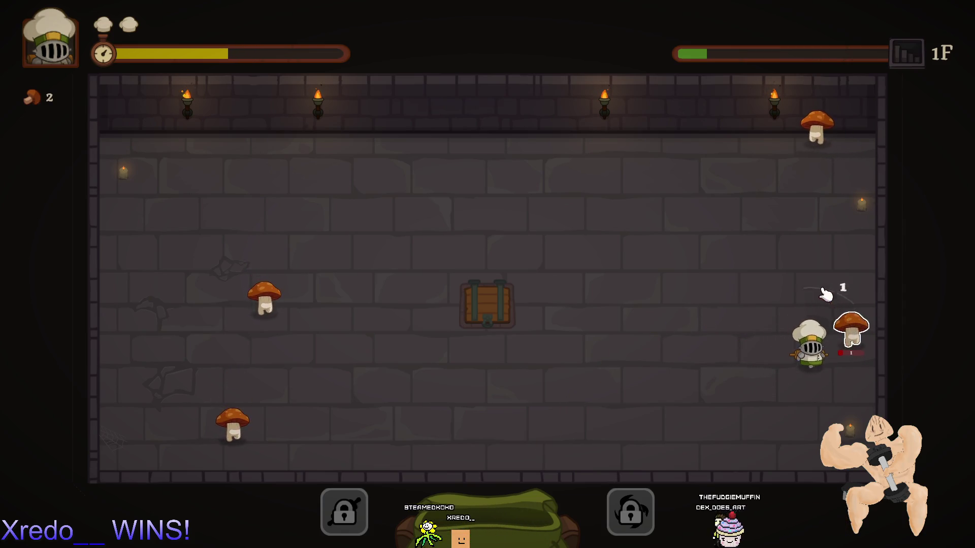
click(846, 278)
- Attack the mushrooms on the left until time runs out, then continue to the kitchen with three drops
key(a)
click(585, 276)
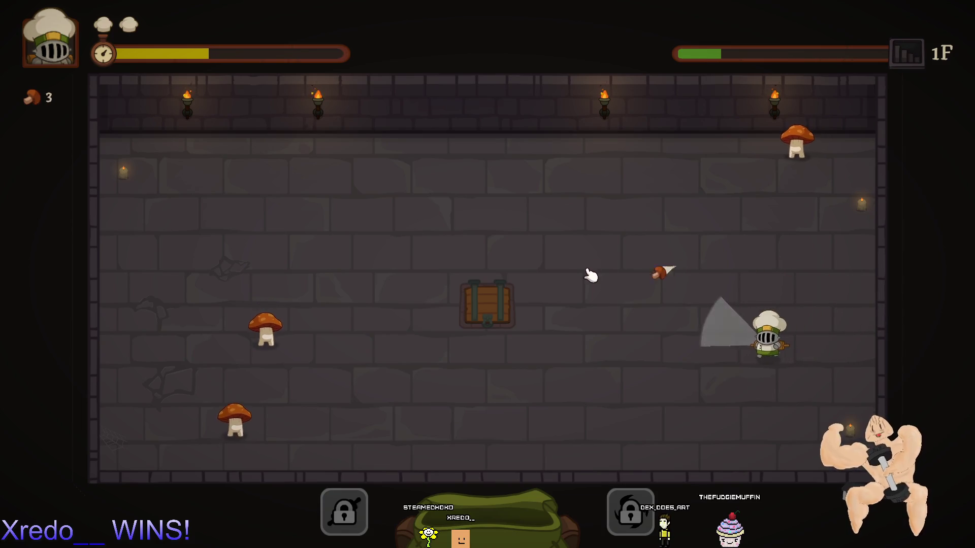
key(Escape)
key(Escape)
key(a)
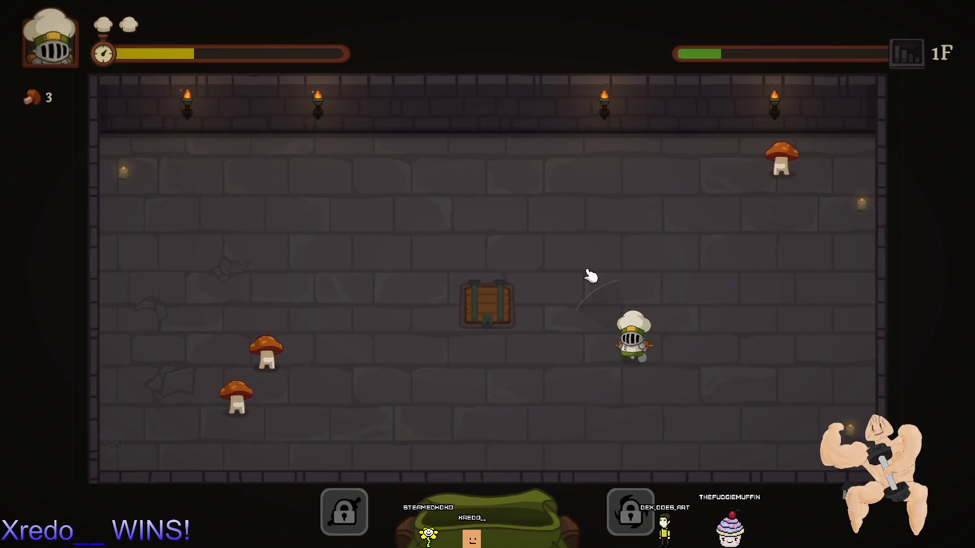
click(366, 339)
key(a)
click(332, 364)
click(262, 402)
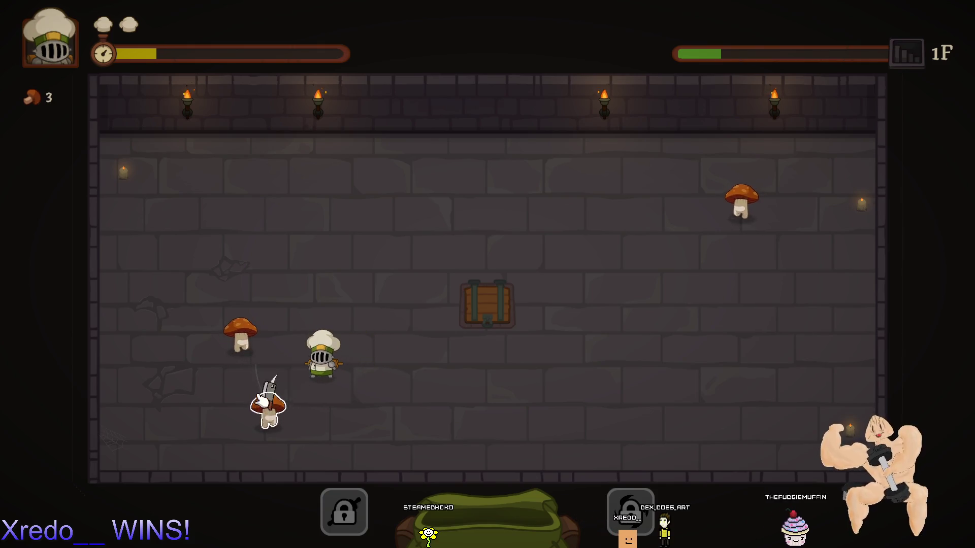
key(w)
key(a)
key(w)
key(a)
click(259, 399)
click(259, 400)
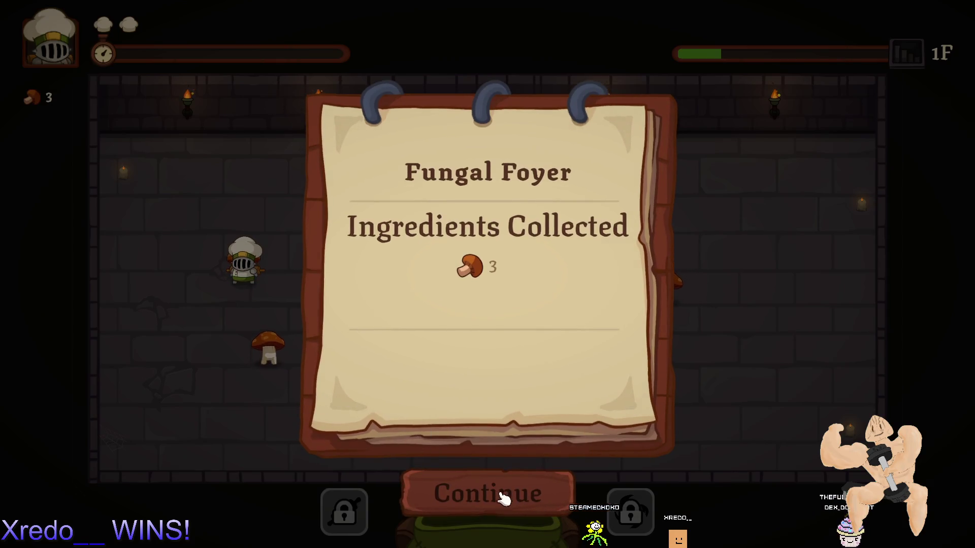
click(503, 497)
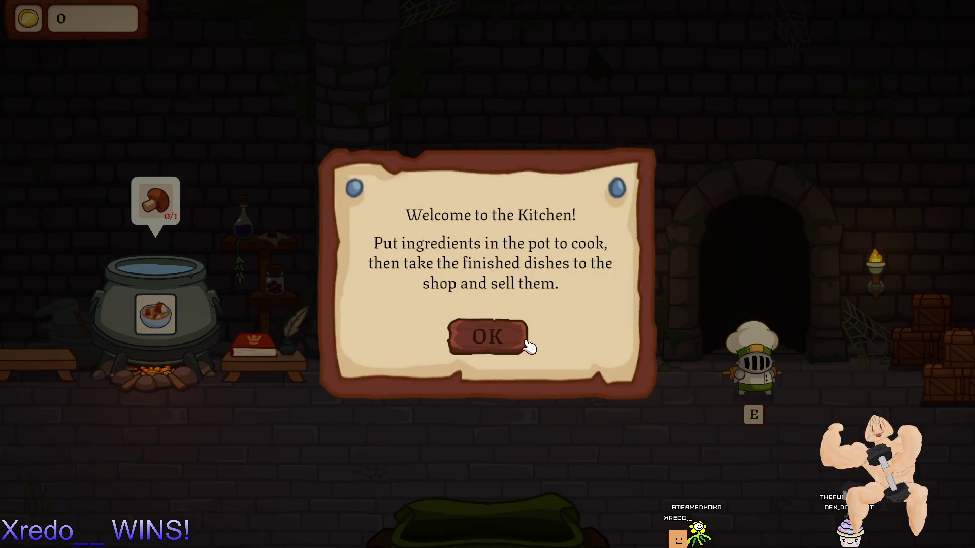
- Dismiss the welcome message and put the mushrooms into the cauldron
click(488, 337)
key(a)
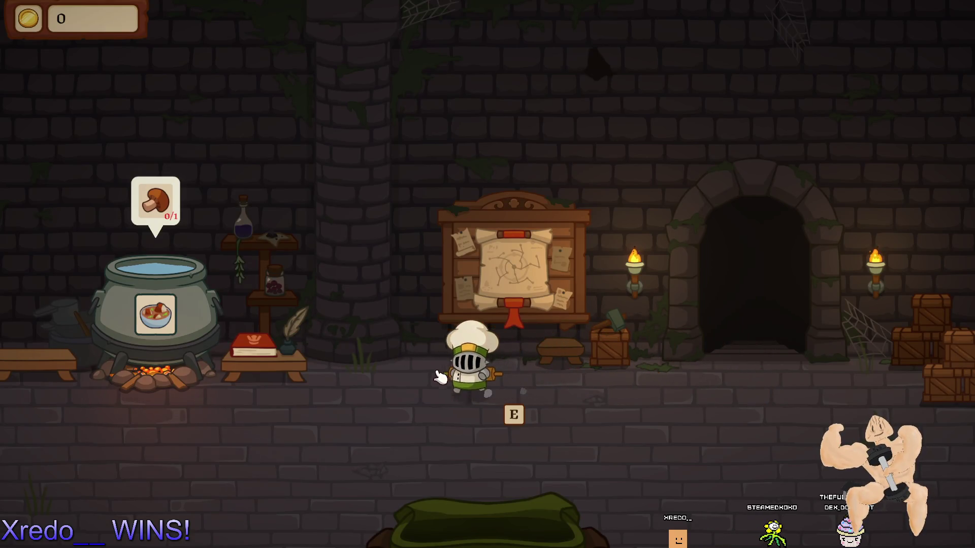
key(a)
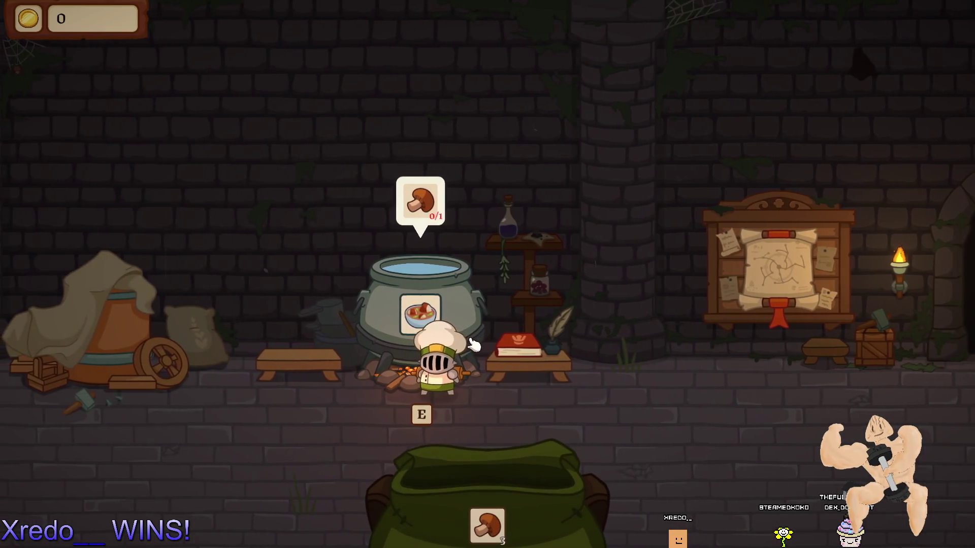
key(e)
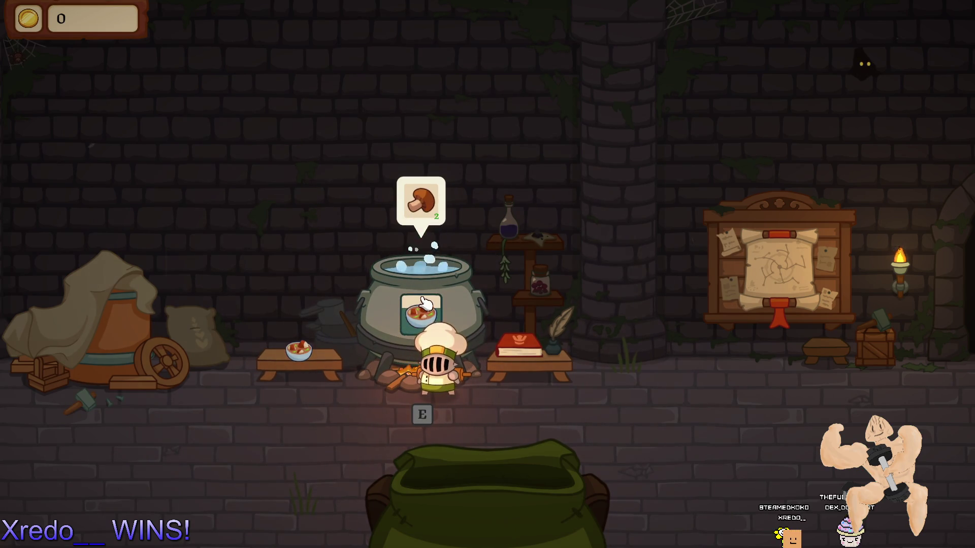
- Sell three soup bowls at the shop cart for 15 coins and walk back to the cauldron
key(a)
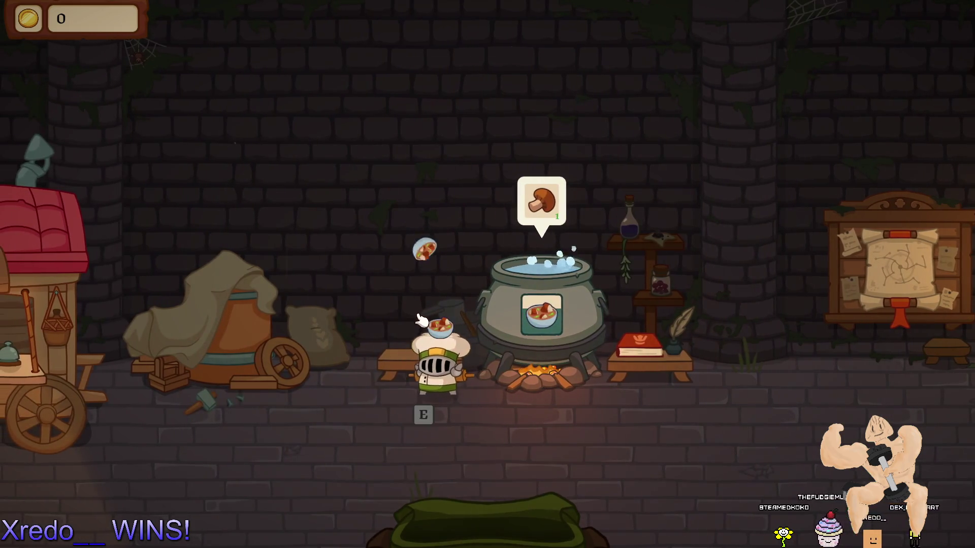
key(a)
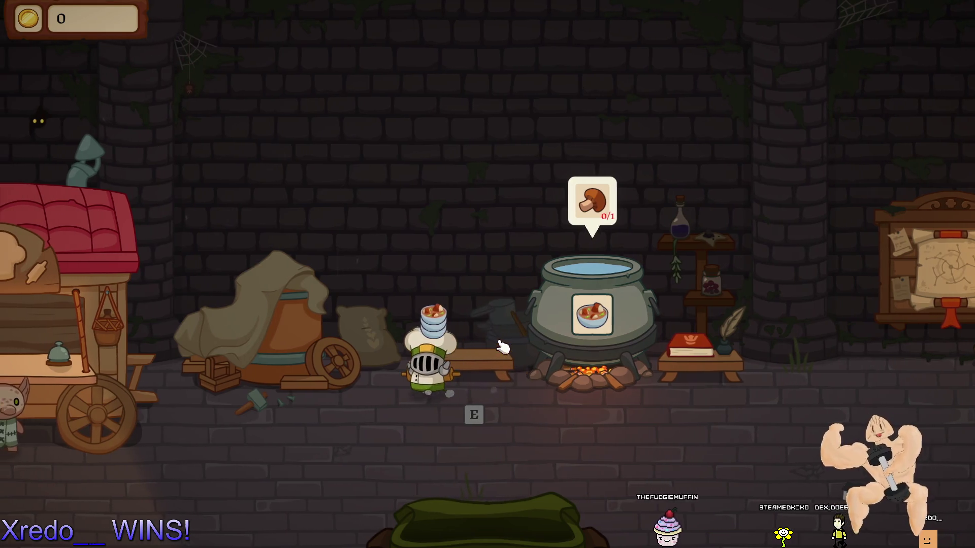
key(a)
key(a)
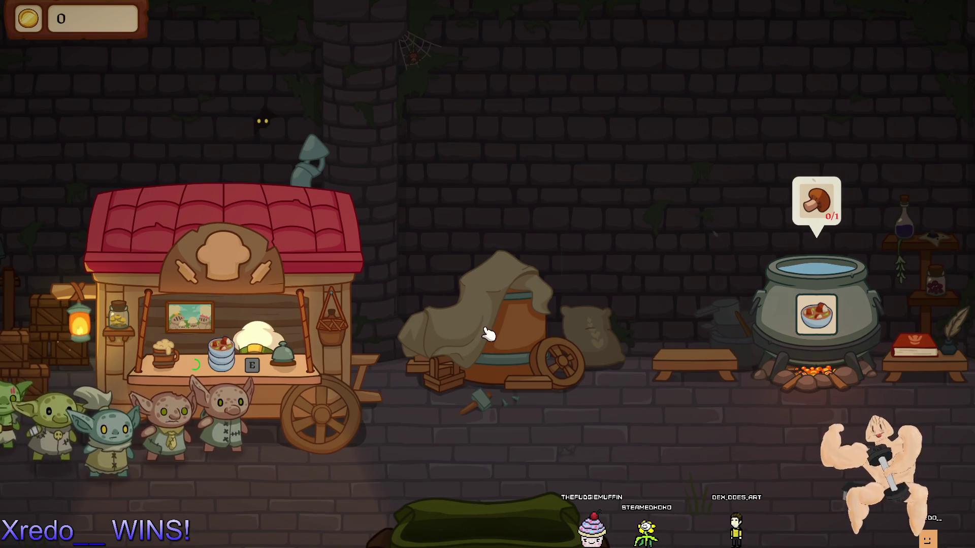
key(e)
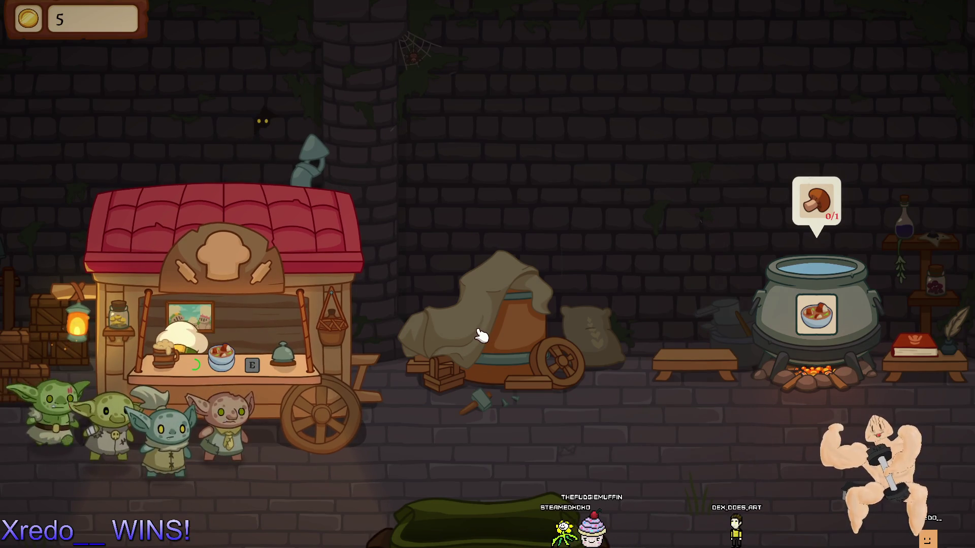
key(e)
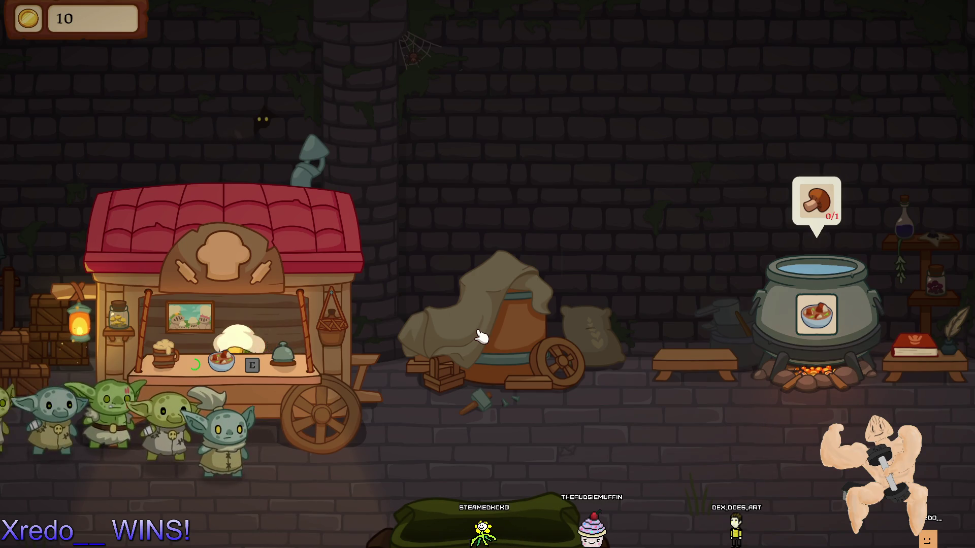
key(e)
key(d)
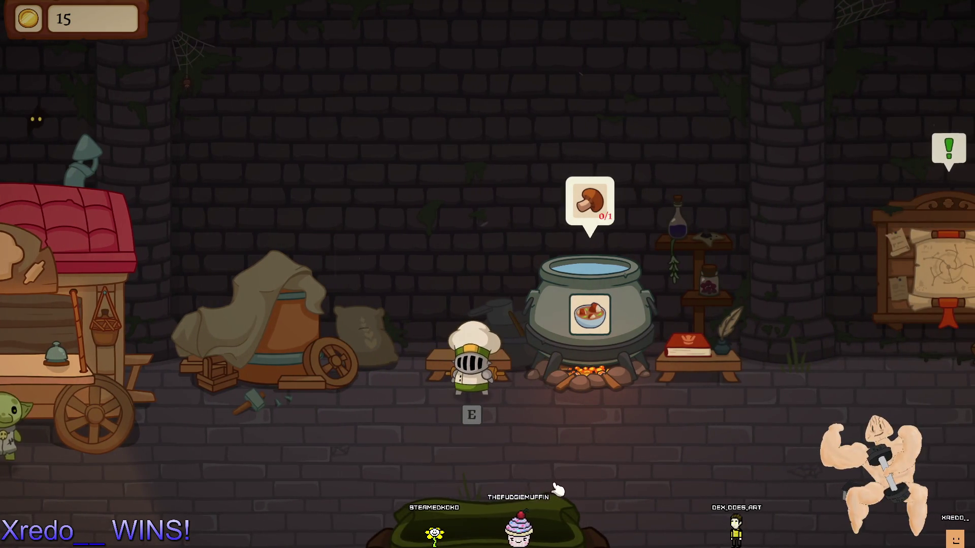
key(d)
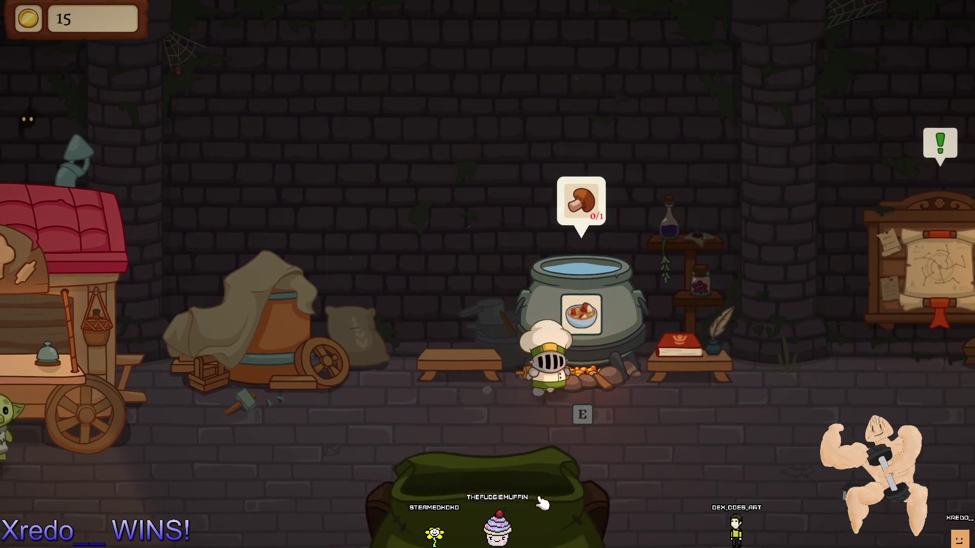
- Set the cauldron recipe to Mushroom Soup and head to the notice board
key(e)
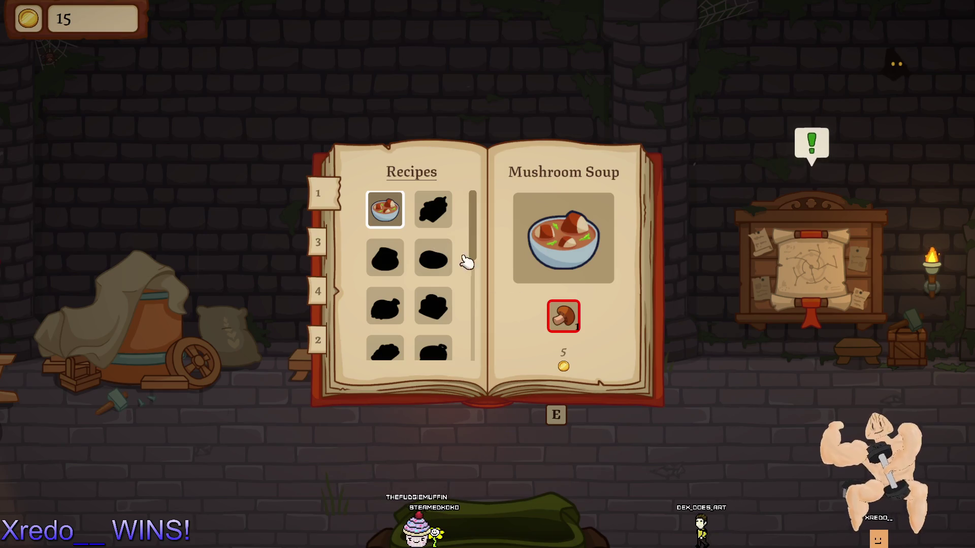
key(e)
key(d)
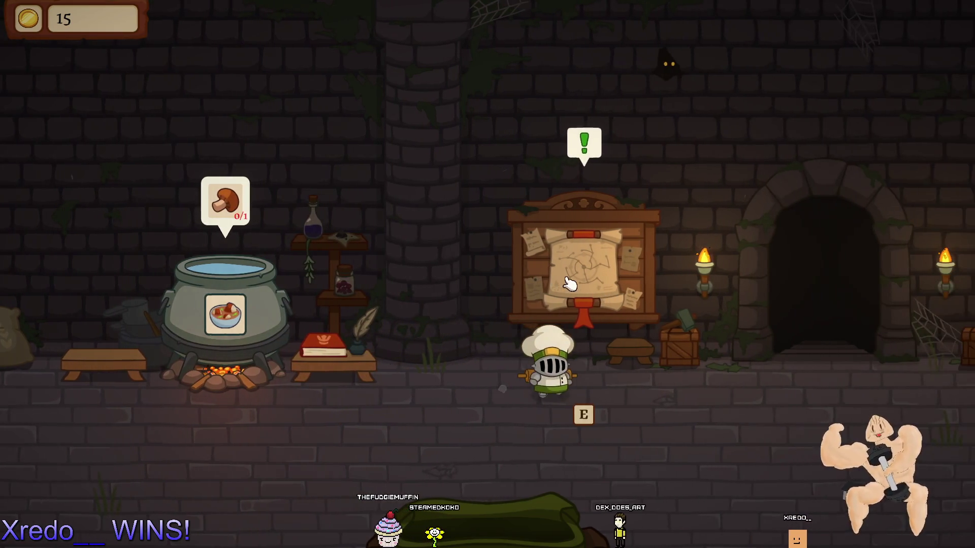
- Buy the cleaver and Attack Range skill tree upgrades, dropping coins to 5
key(e)
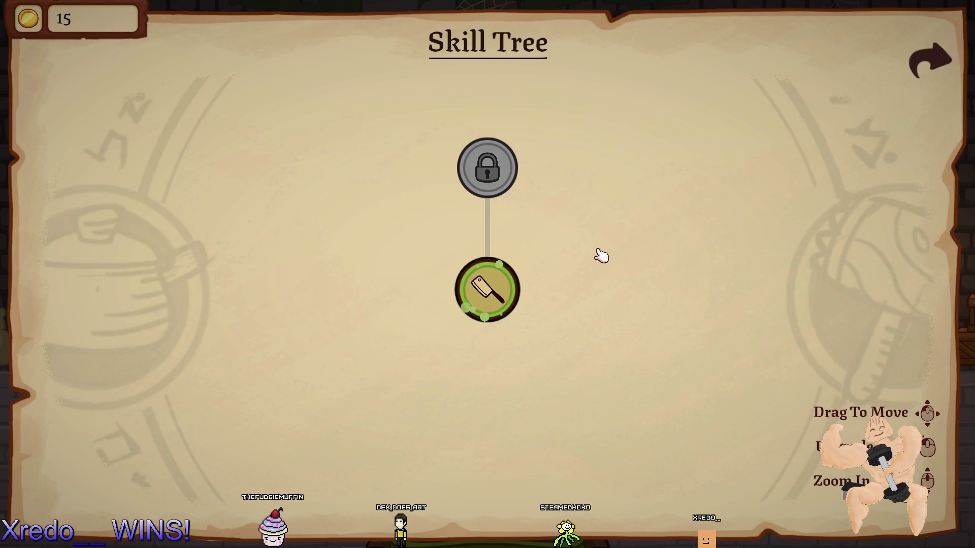
mouse_move(590, 206)
mouse_down()
mouse_move(590, 294)
mouse_move(638, 250)
mouse_up()
scroll(637, 259, down, 2)
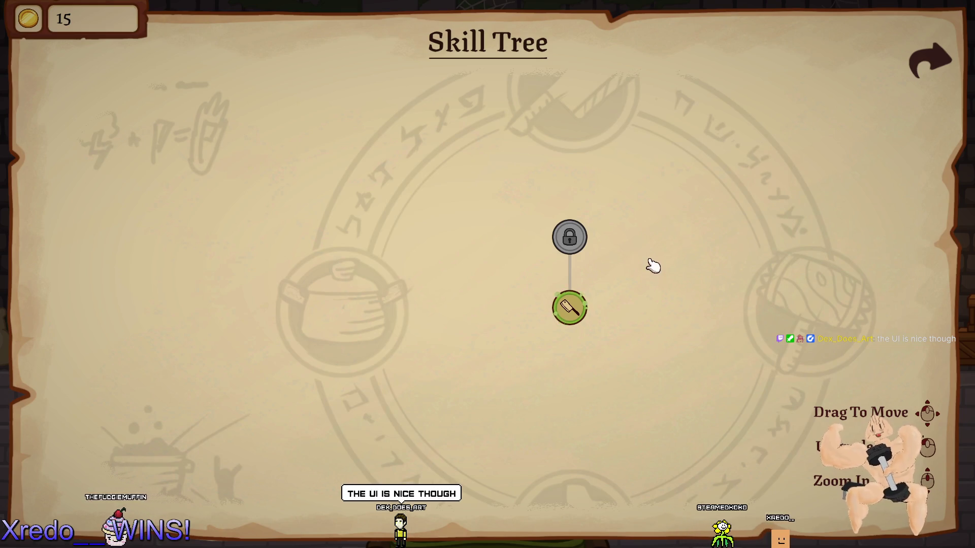
scroll(656, 268, up, 2)
mouse_move(586, 241)
mouse_down()
mouse_move(602, 209)
mouse_move(601, 241)
mouse_up()
scroll(653, 256, up, 2)
scroll(632, 272, down, 1)
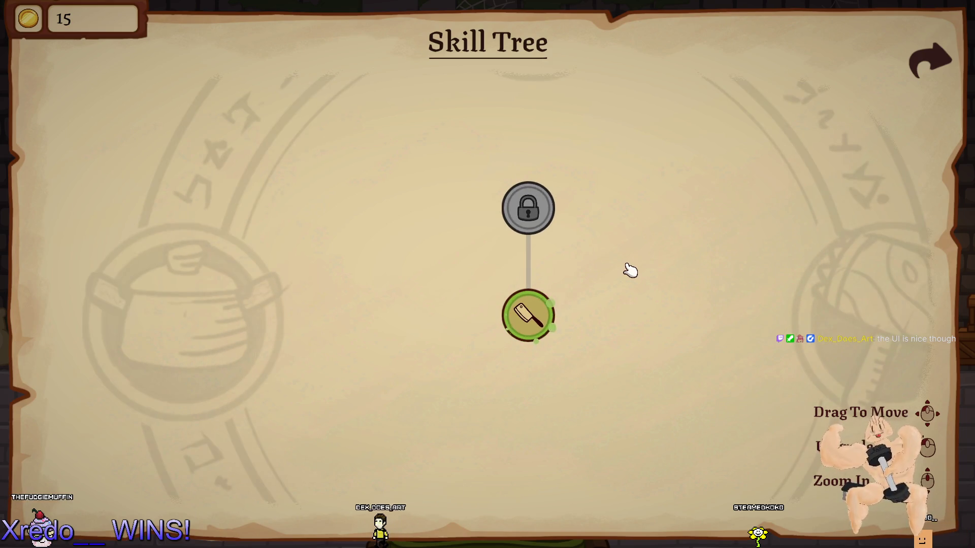
drag(620, 270, 602, 264)
scroll(607, 252, up, 2)
scroll(603, 245, down, 2)
scroll(600, 252, down, 2)
scroll(599, 257, up, 2)
scroll(587, 261, up, 1)
scroll(579, 265, up, 1)
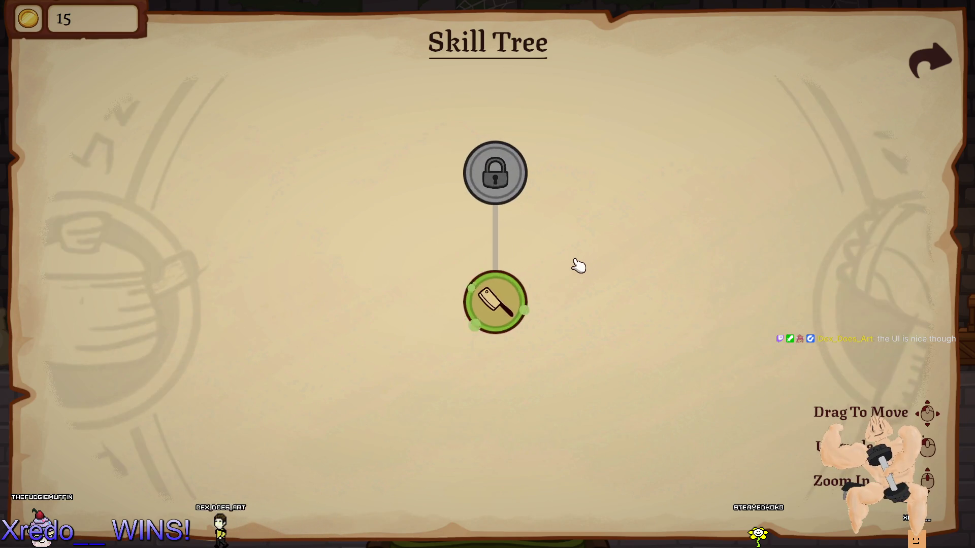
scroll(579, 265, down, 1)
scroll(571, 271, down, 1)
click(542, 284)
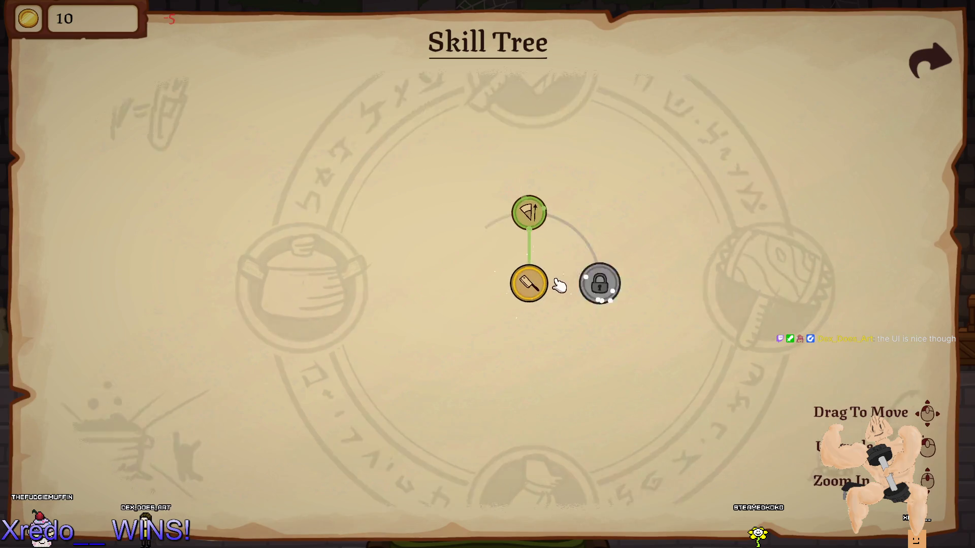
scroll(558, 285, up, 2)
click(512, 219)
mouse_move(494, 108)
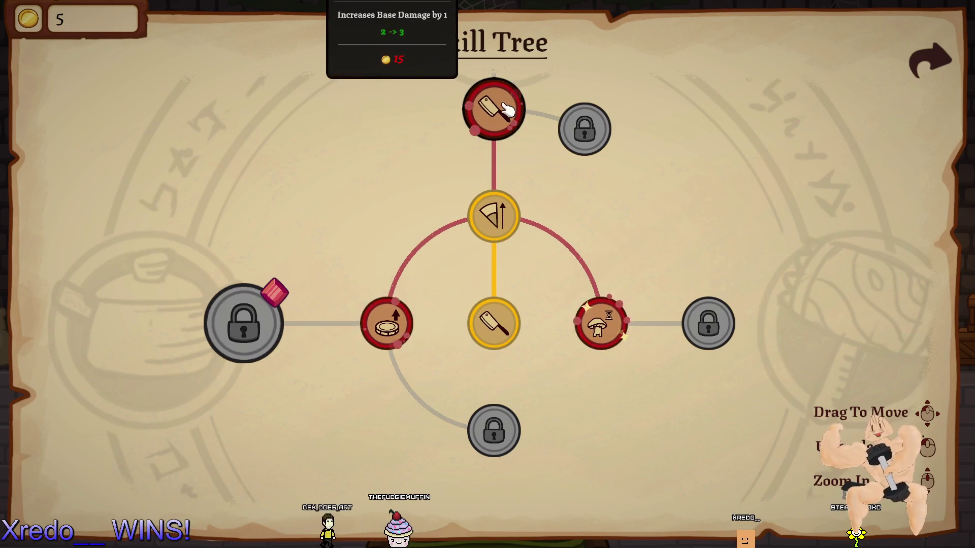
key(Escape)
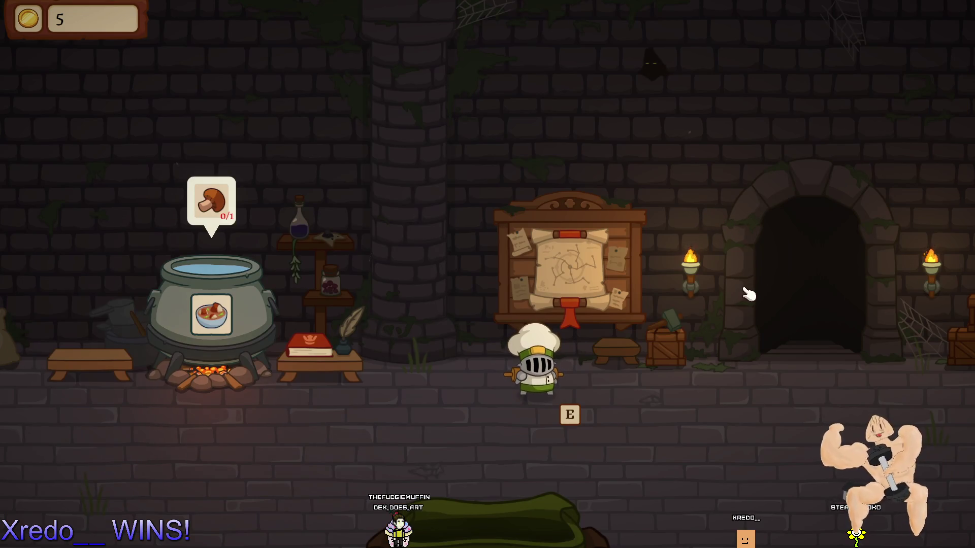
- Start a Fungal Foyer run from the archway and swing the cleaver at the first mushroom
key(d)
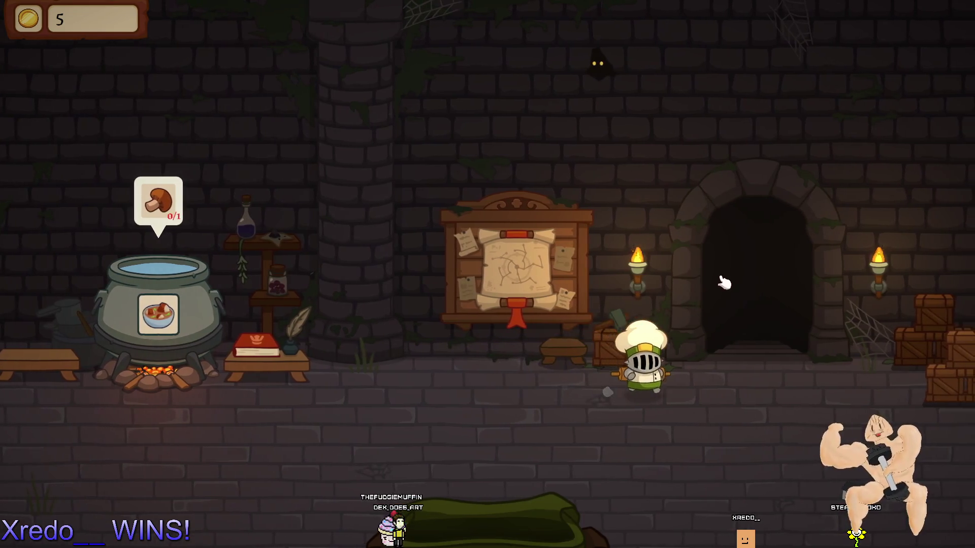
key(e)
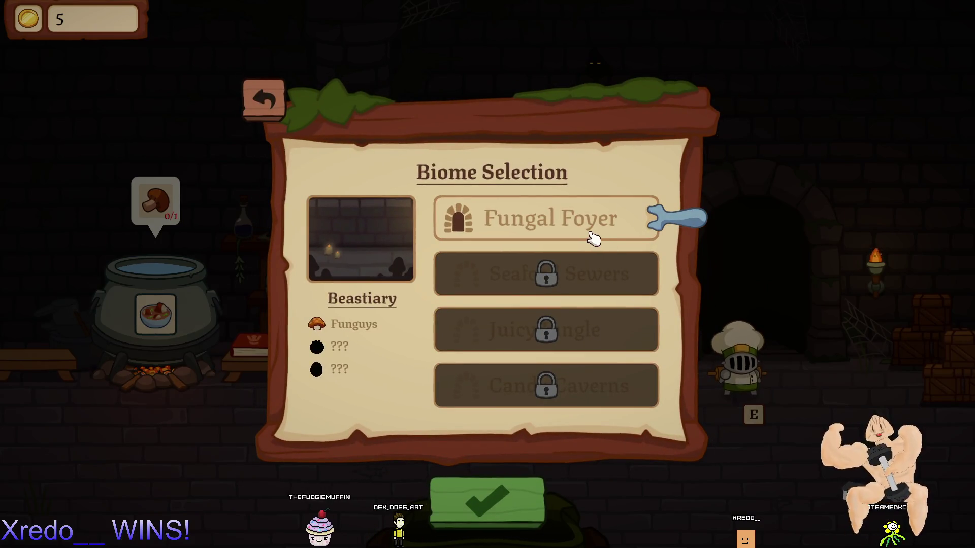
click(536, 488)
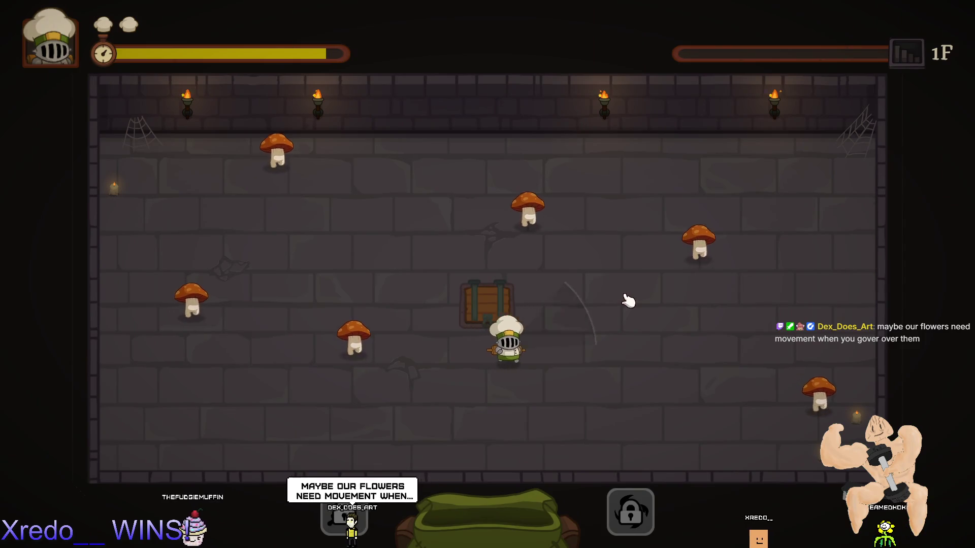
key(d)
key(w)
click(627, 300)
- Close in on the nearby Funguy and hack it down with the cleaver
key(w)
key(d)
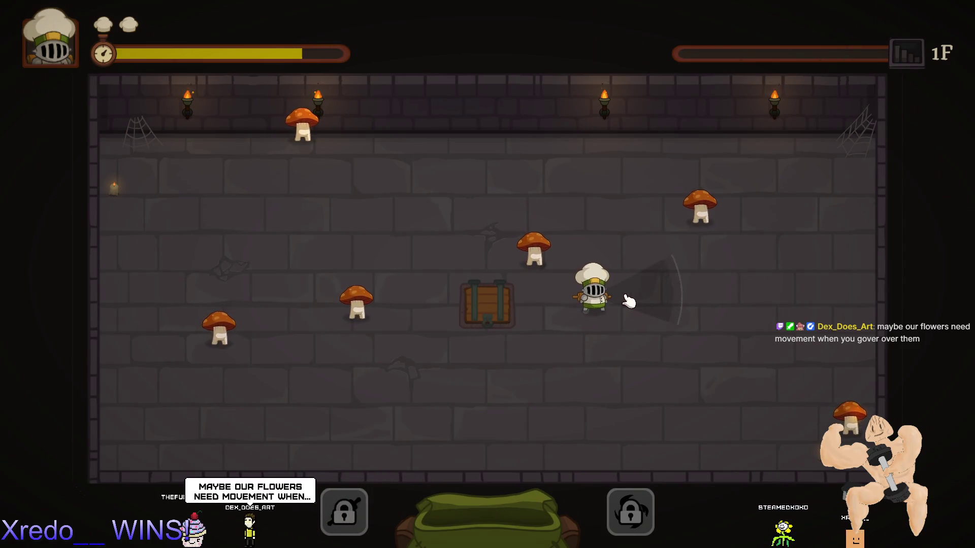
click(542, 282)
key(a)
click(543, 303)
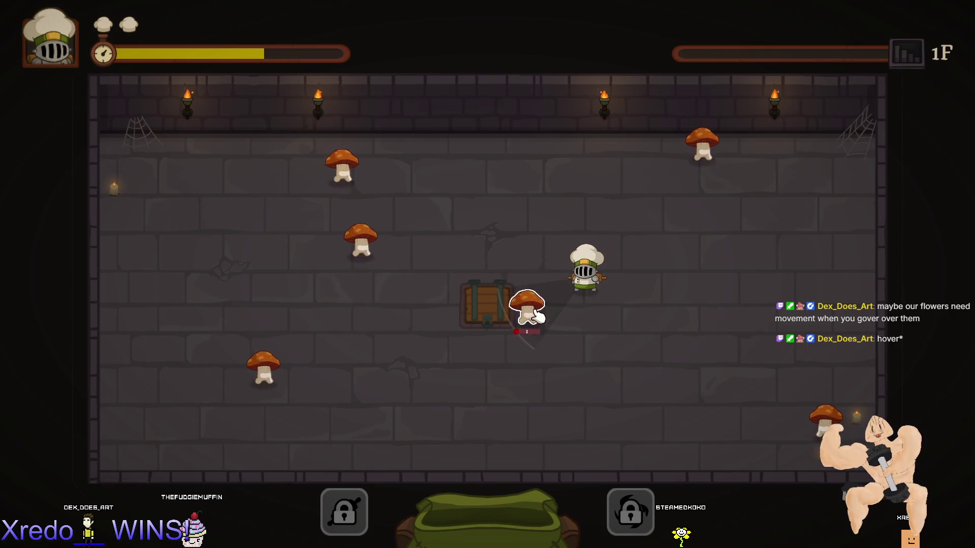
click(538, 317)
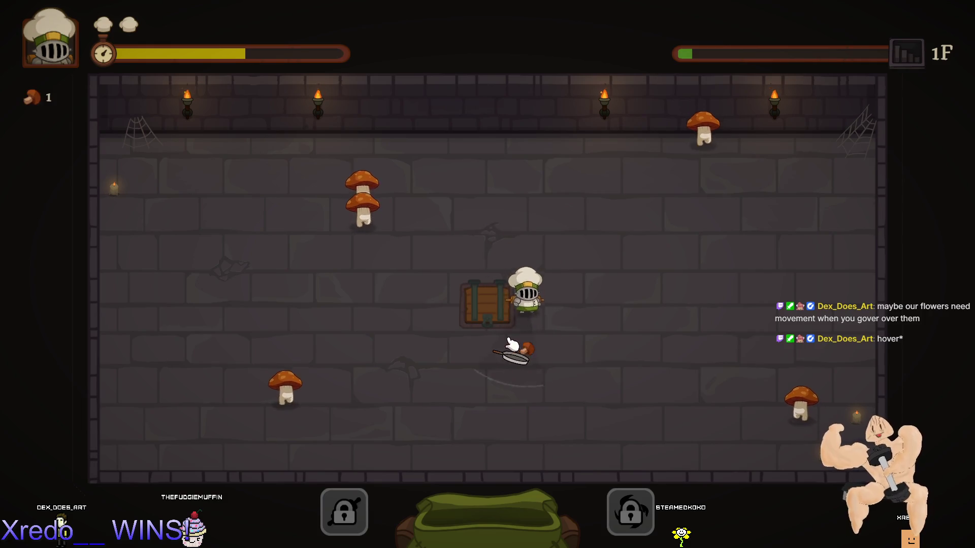
click(360, 169)
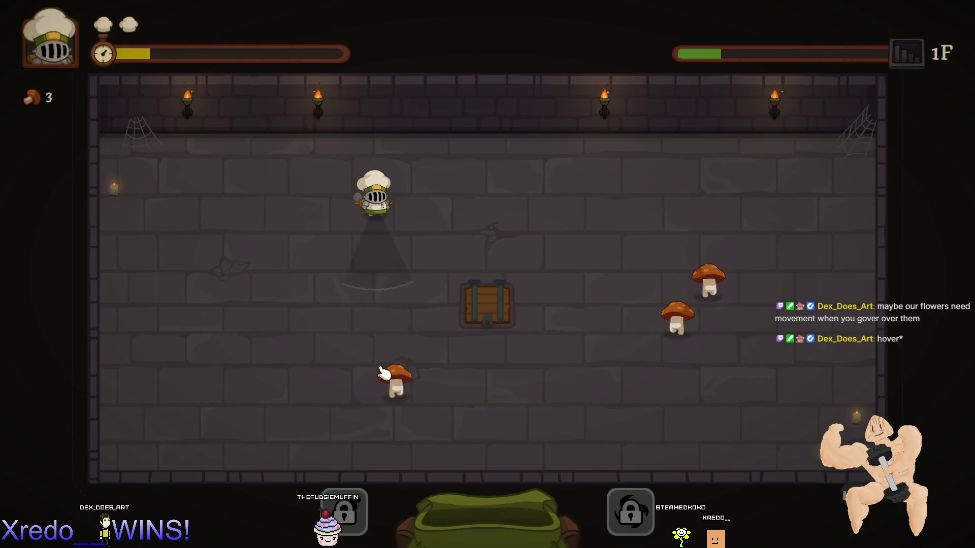
- Slash the remaining mushroom and return to the kitchen with three mushrooms collected
key(d)
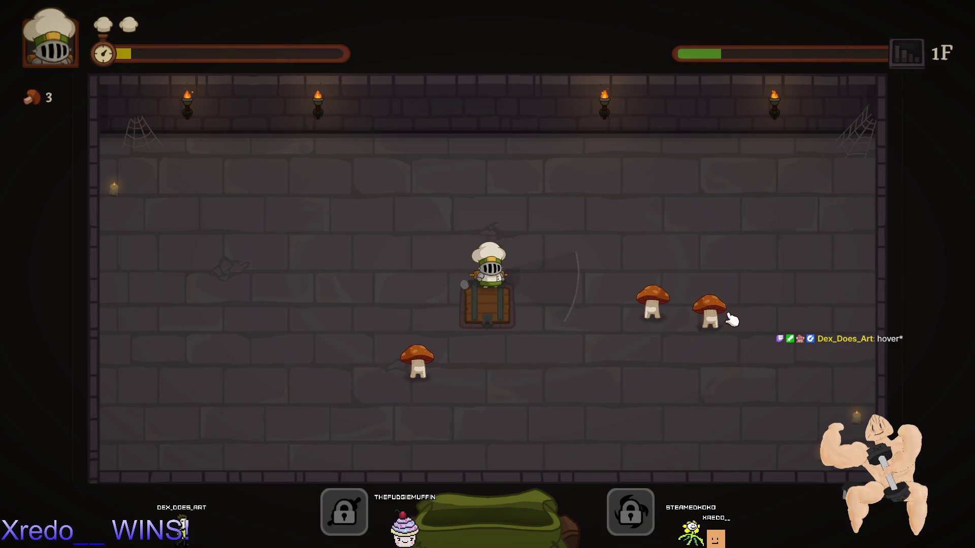
click(751, 355)
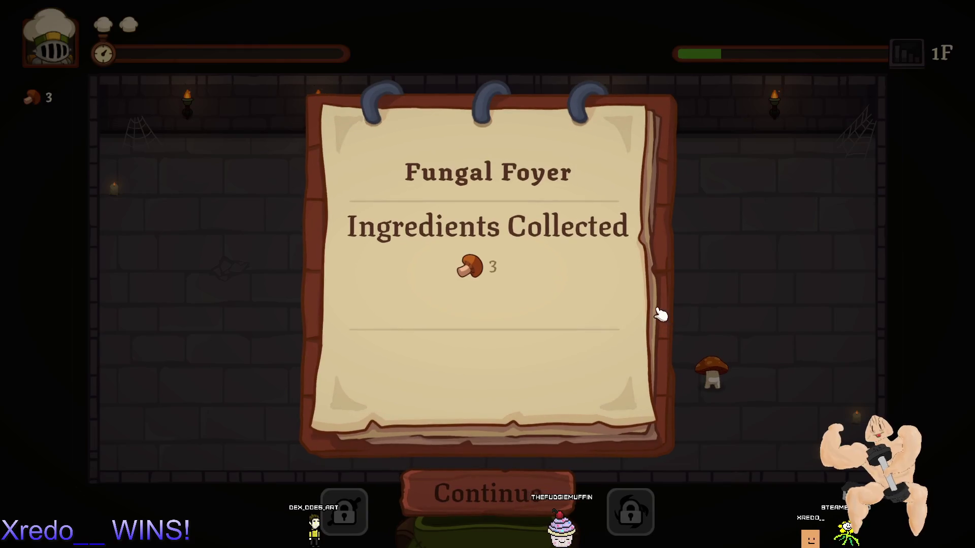
click(505, 495)
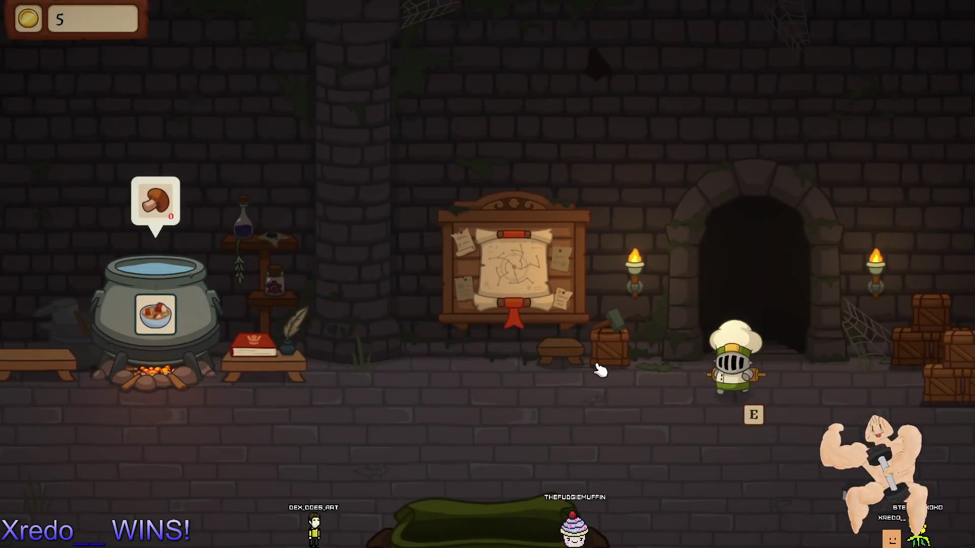
- Cook the mushrooms into soup and carry each bowl to the shop cart, raising coins to 20
key(a)
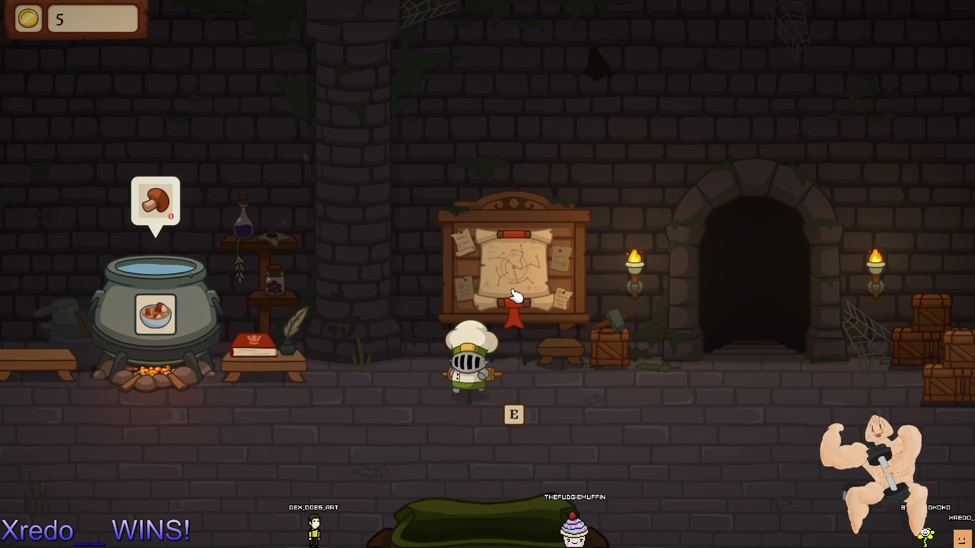
key(a)
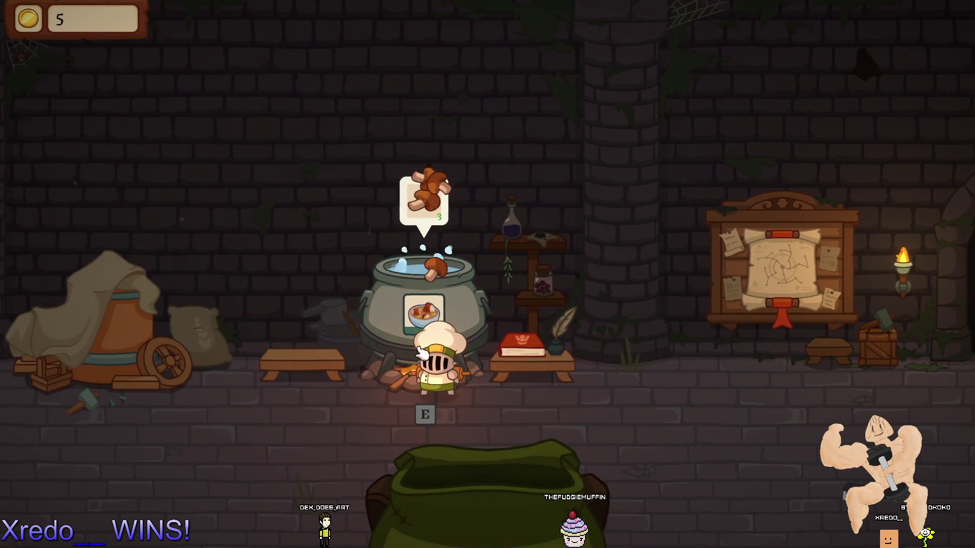
key(a)
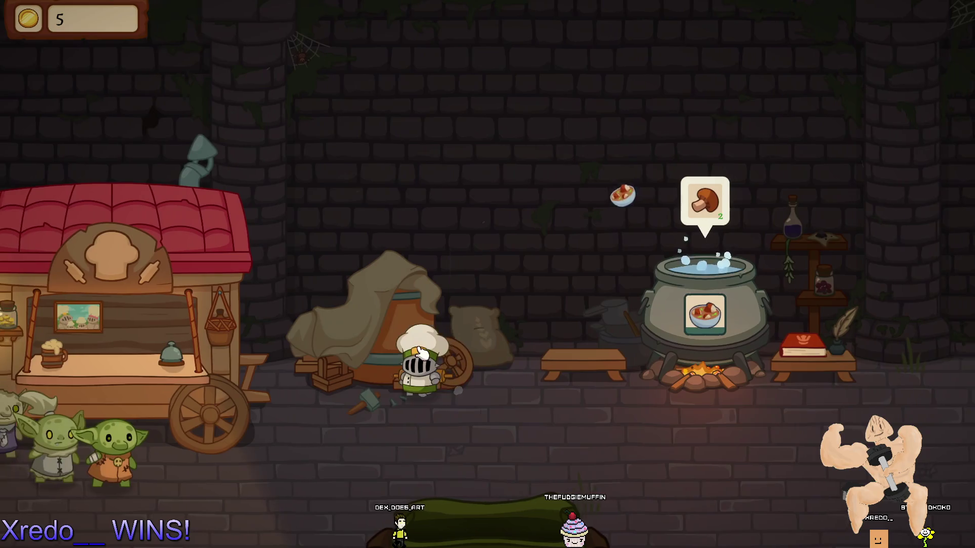
key(d)
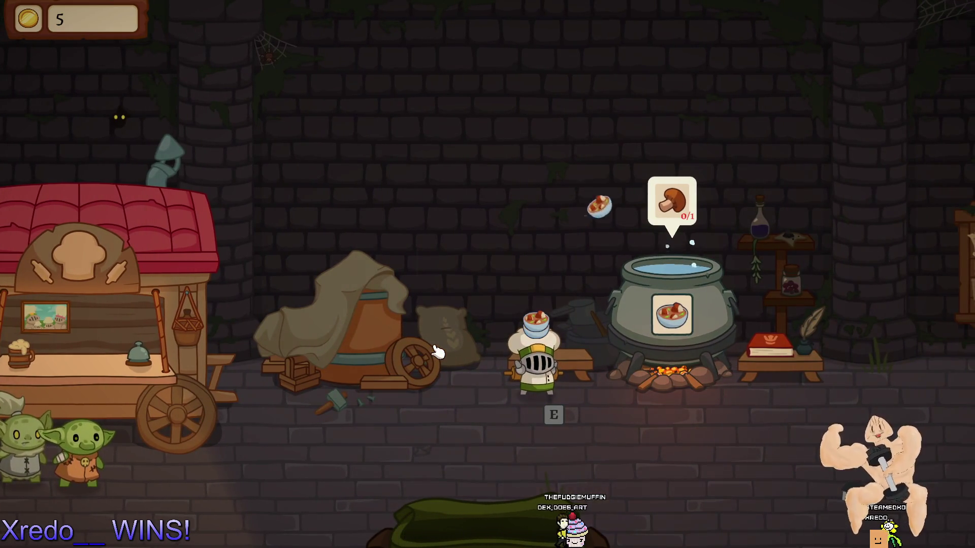
key(a)
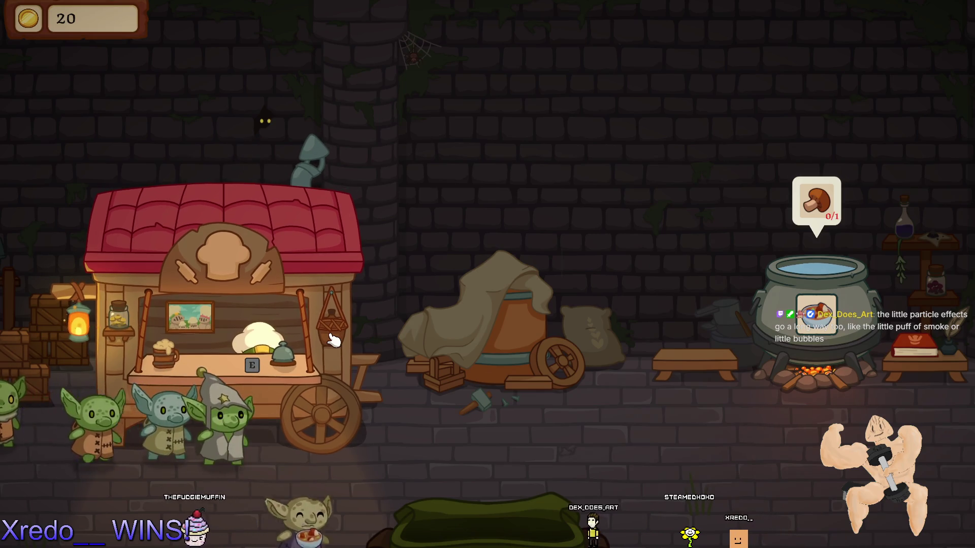
key(d)
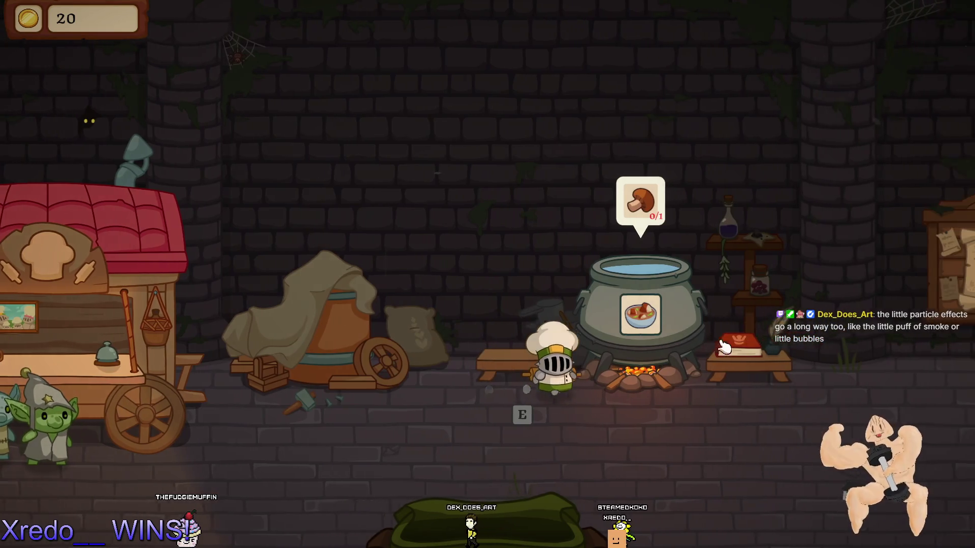
key(d)
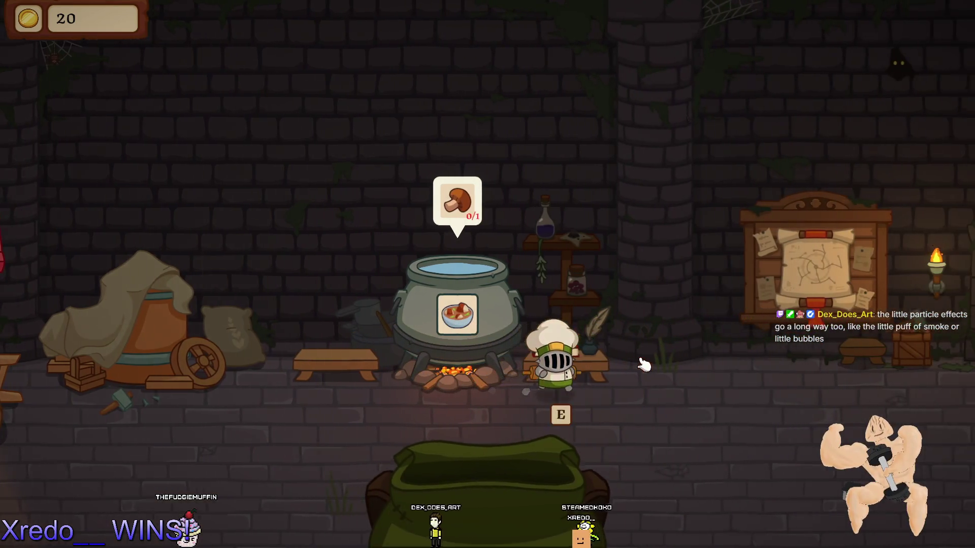
- Keep Mushroom Soup in the recipe book and walk to the notice board
key(e)
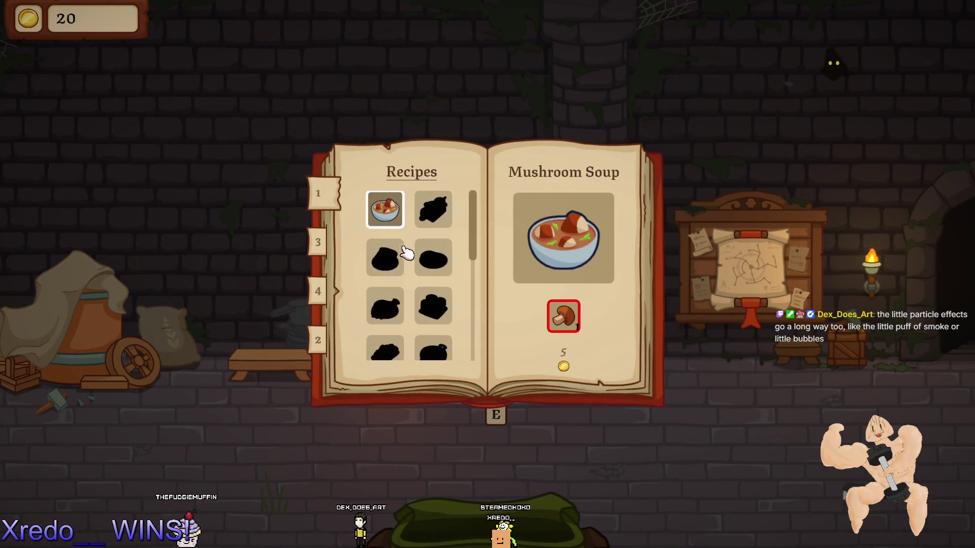
key(e)
key(d)
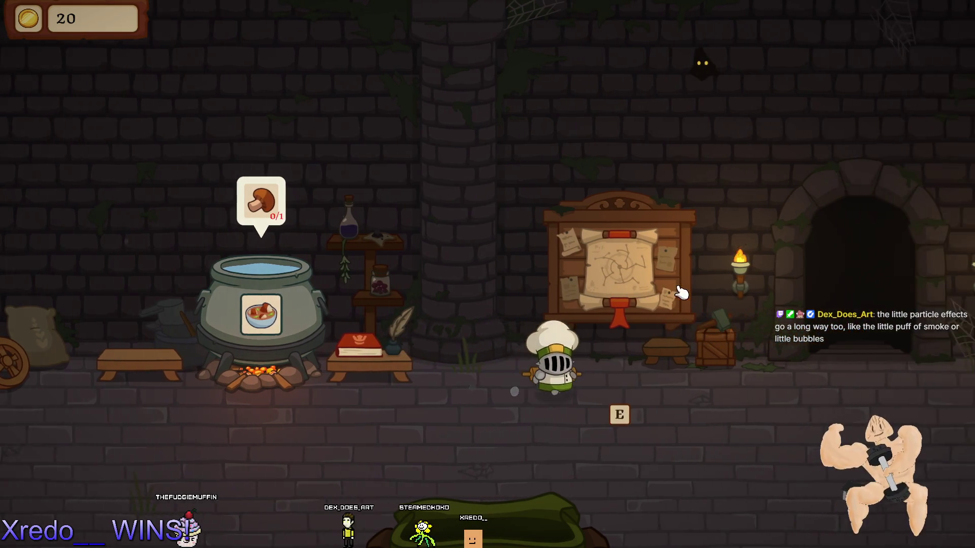
- Buy the Unlock Enemy Waves upgrade in the skill tree, leaving 10 coins
key(e)
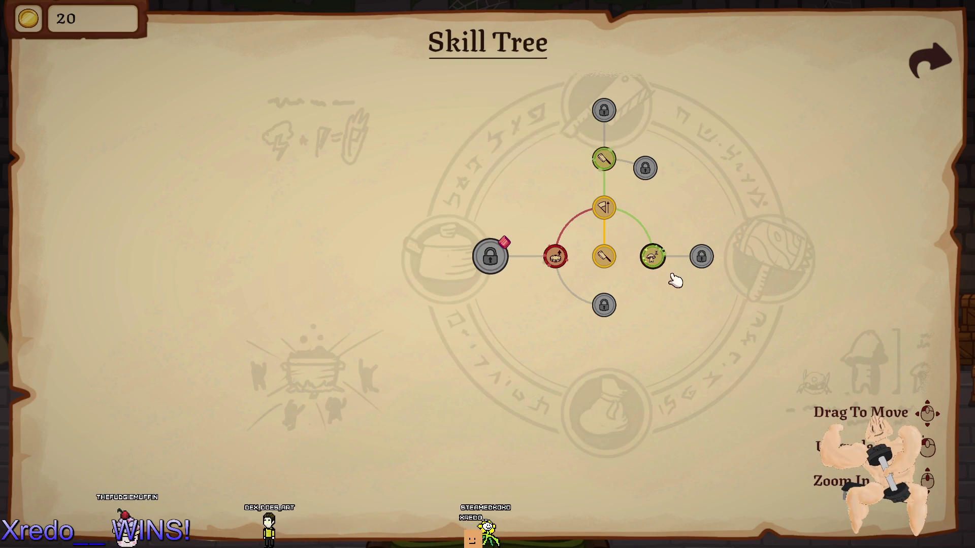
click(657, 261)
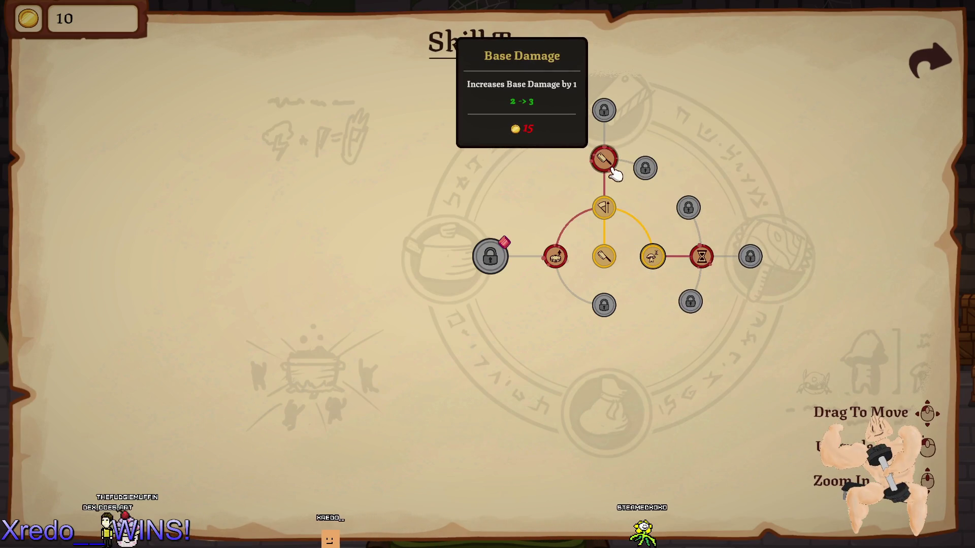
key(Escape)
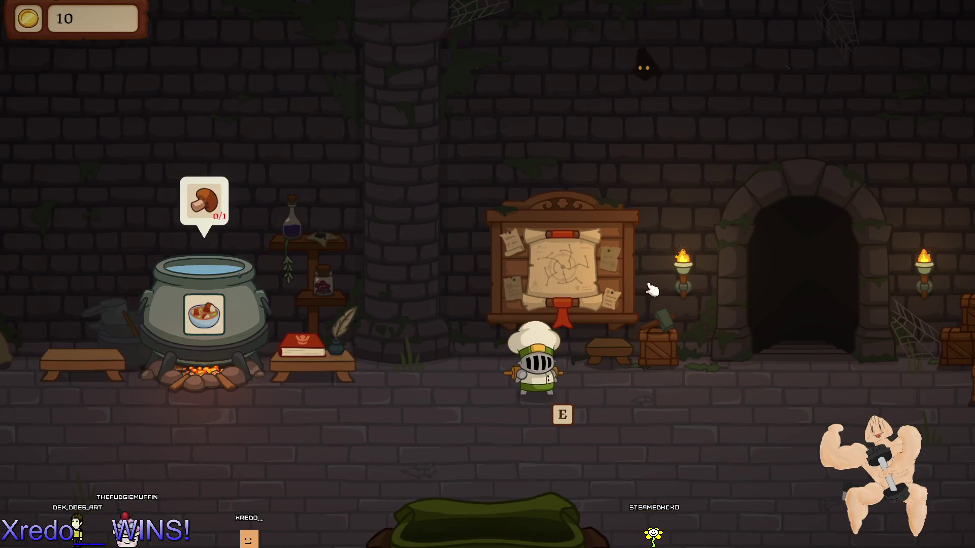
- Walk to the archway and start a new run in the Fungal Foyer biome
key(d)
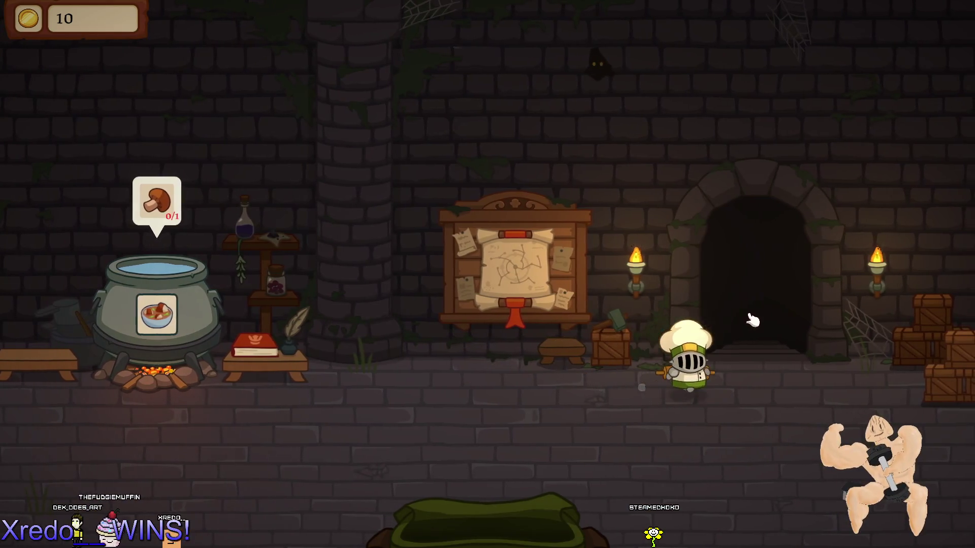
key(e)
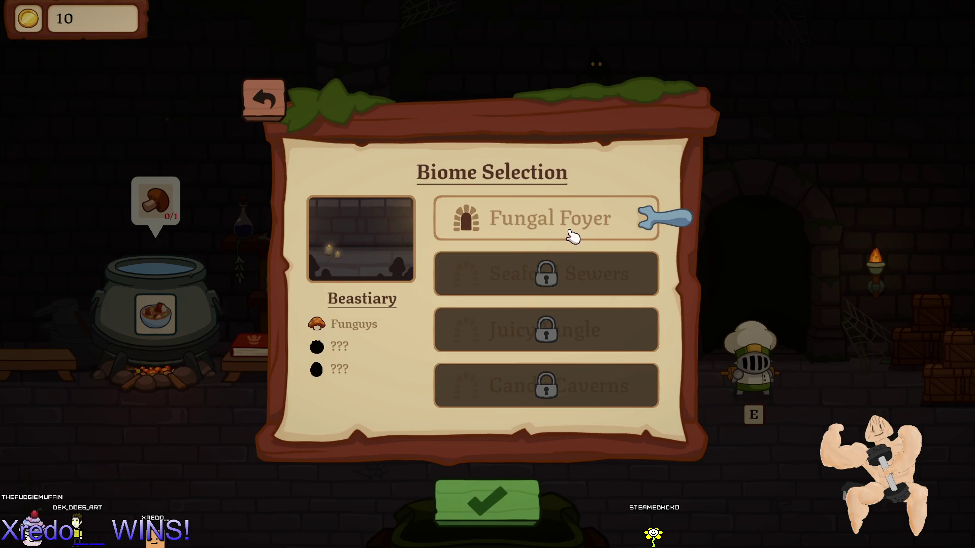
click(521, 526)
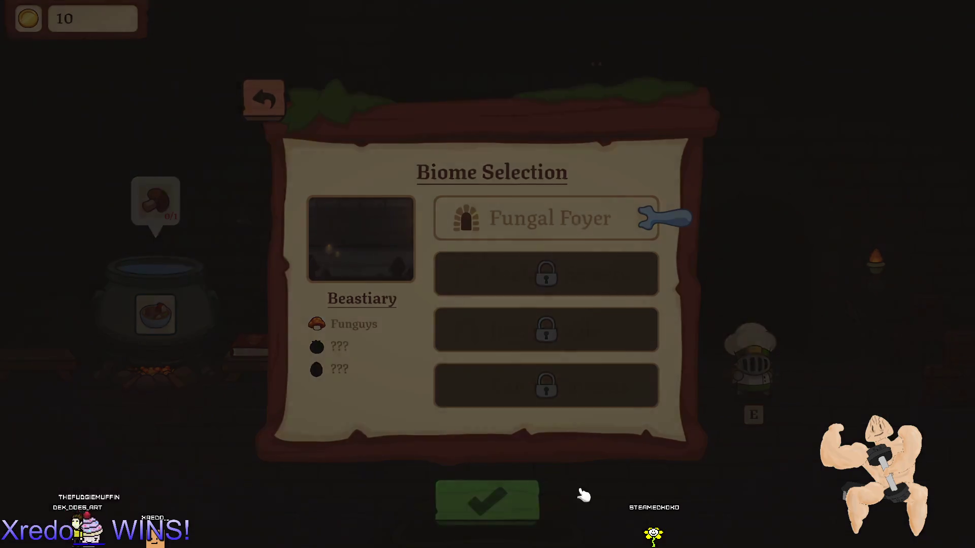
- Chase down and kill the first mushroom in the upper-right of the room
key(d)
key(w)
key(d)
key(w)
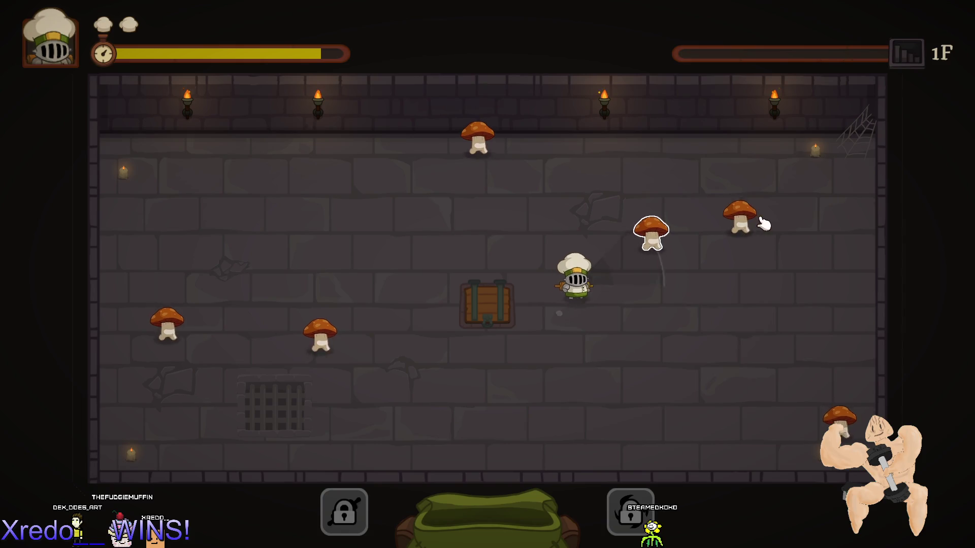
click(795, 241)
key(w)
key(d)
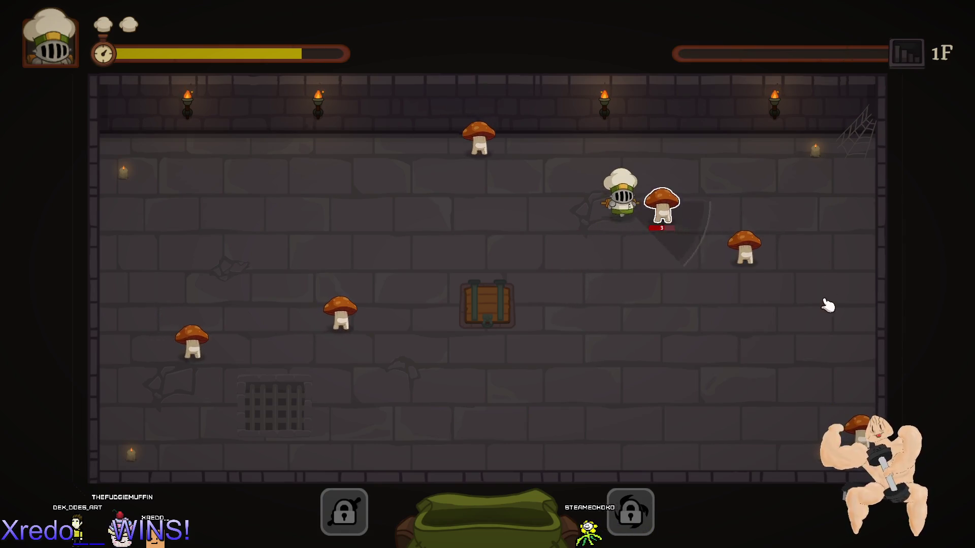
key(d)
click(827, 306)
click(829, 309)
- Kill the mushrooms along the right side and collect their drops
key(s)
key(d)
click(827, 308)
key(s)
key(d)
click(806, 374)
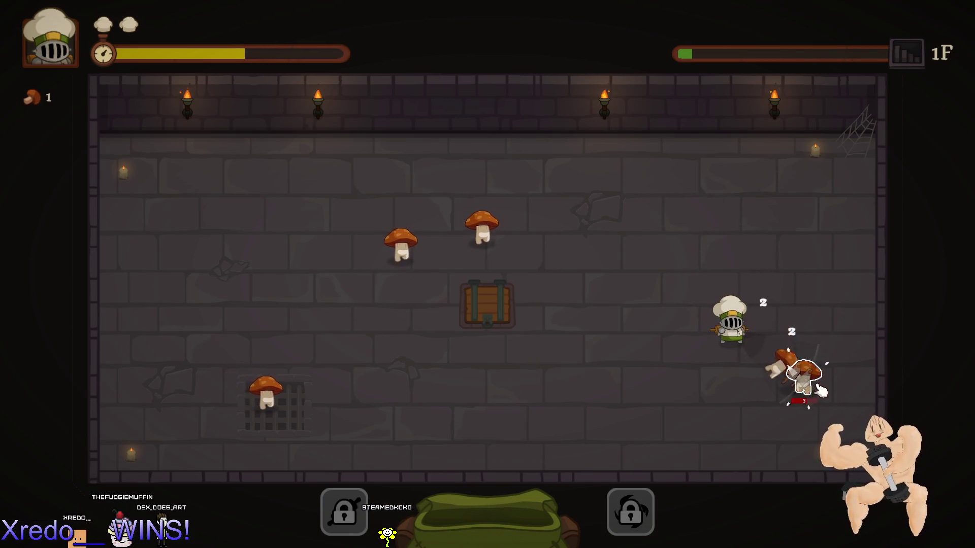
key(s)
key(d)
click(821, 391)
click(816, 387)
- Move left and slash the next mushroom until it dies
key(s)
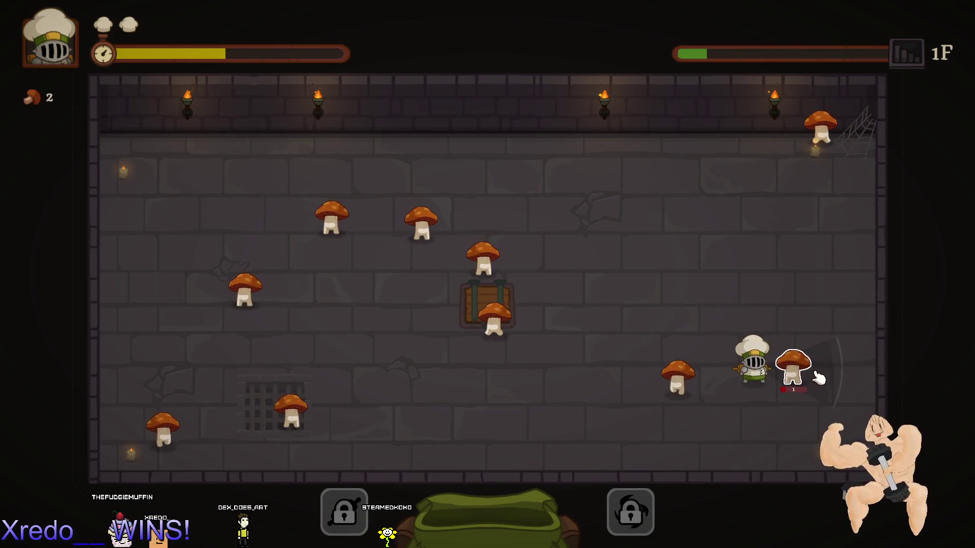
key(d)
click(617, 372)
key(a)
click(627, 372)
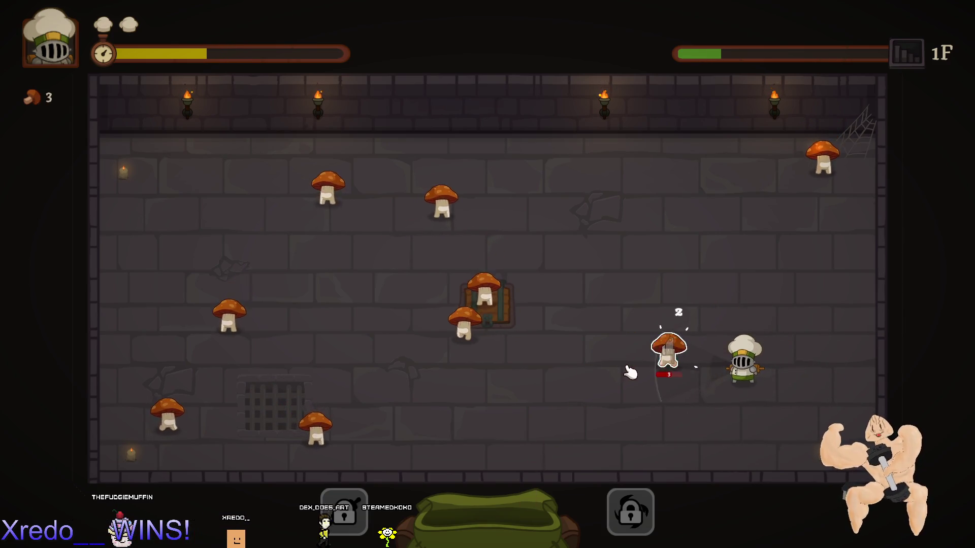
click(630, 372)
key(a)
click(633, 355)
- Clear the far-left mushroom group, ending the run with six mushrooms, and return to the kitchen
key(a)
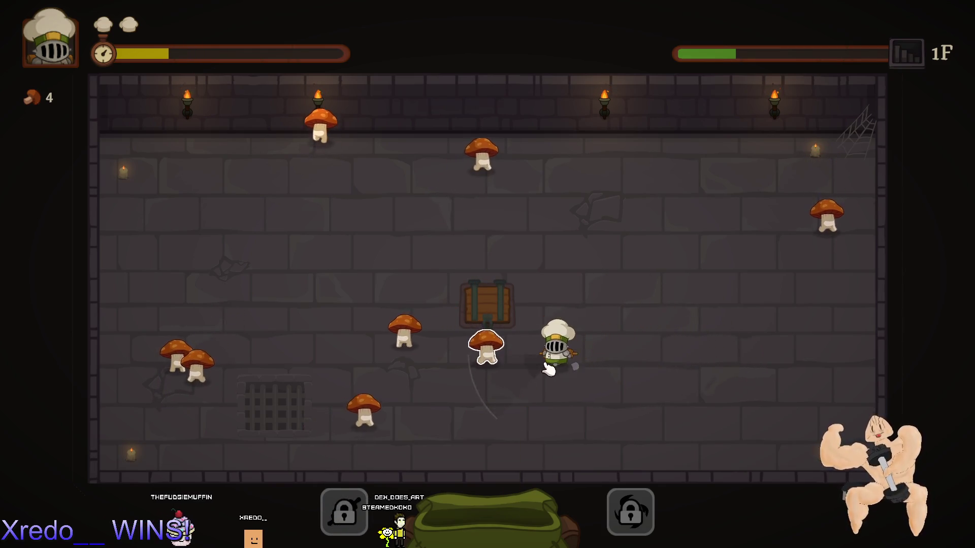
click(476, 371)
key(d)
click(435, 396)
key(s)
key(a)
key(s)
click(431, 397)
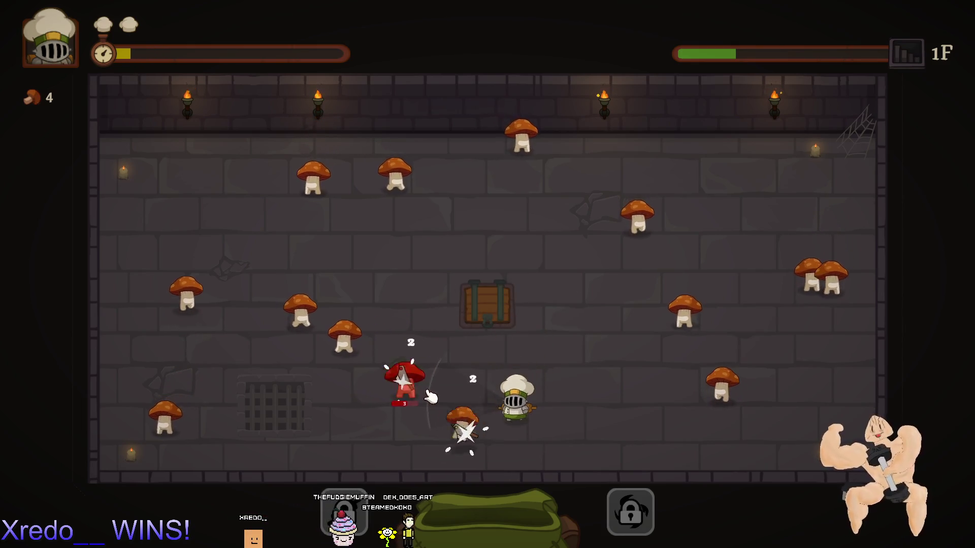
click(411, 366)
key(a)
click(408, 348)
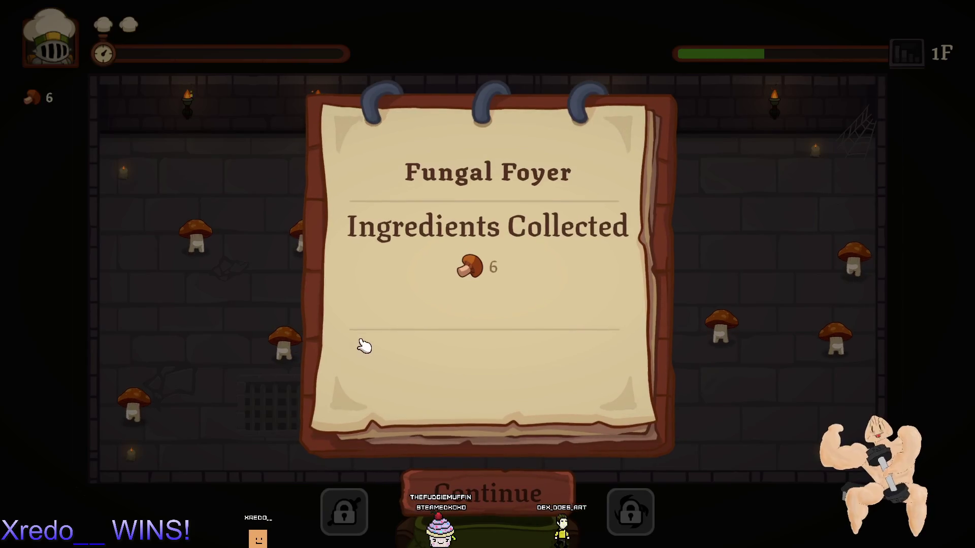
click(511, 474)
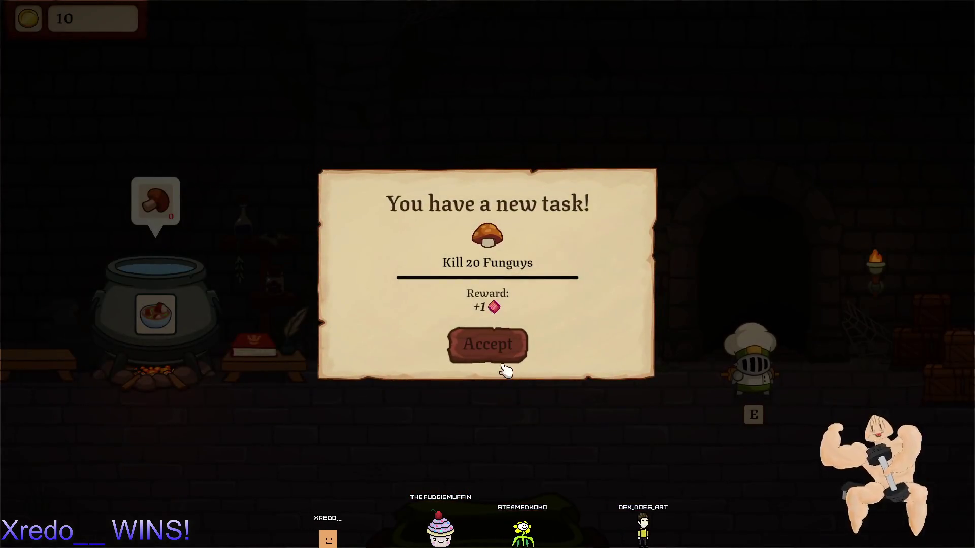
- Accept the Kill 20 Funguys task and cook the collected mushrooms into soup at the cauldron
click(503, 352)
key(a)
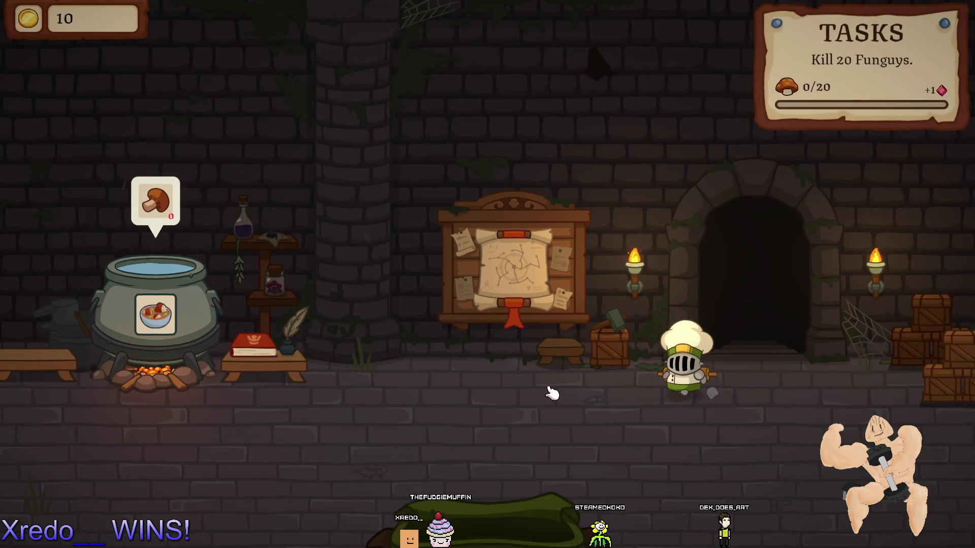
key(a)
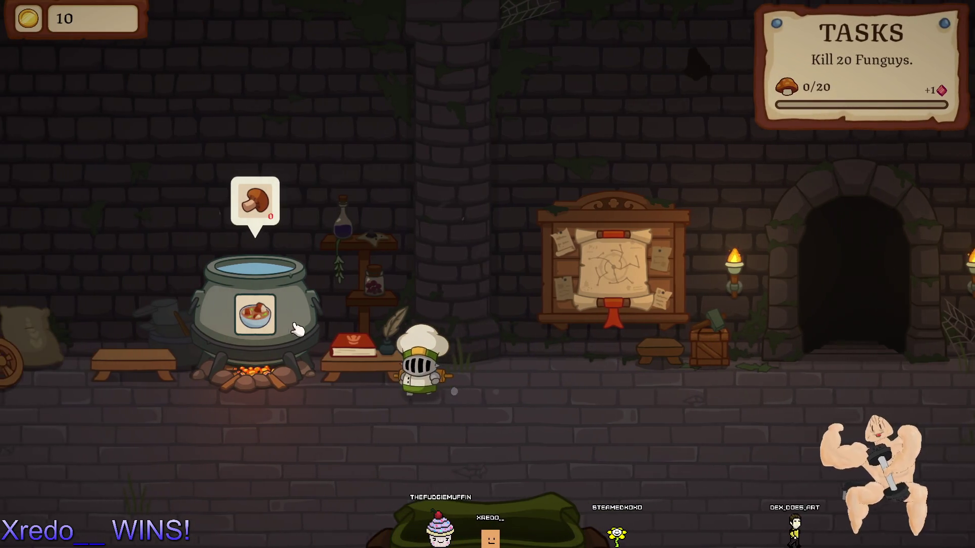
key(a)
key(e)
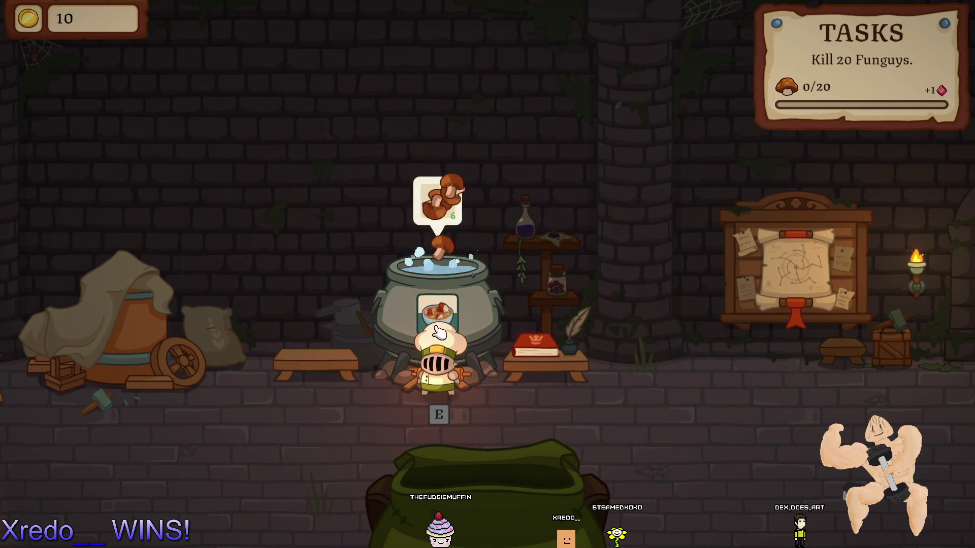
key(a)
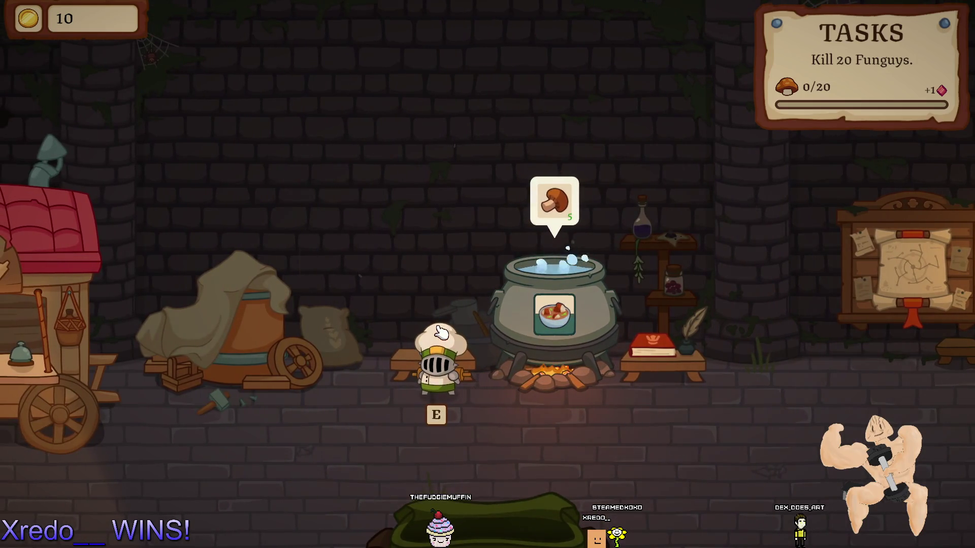
key(e)
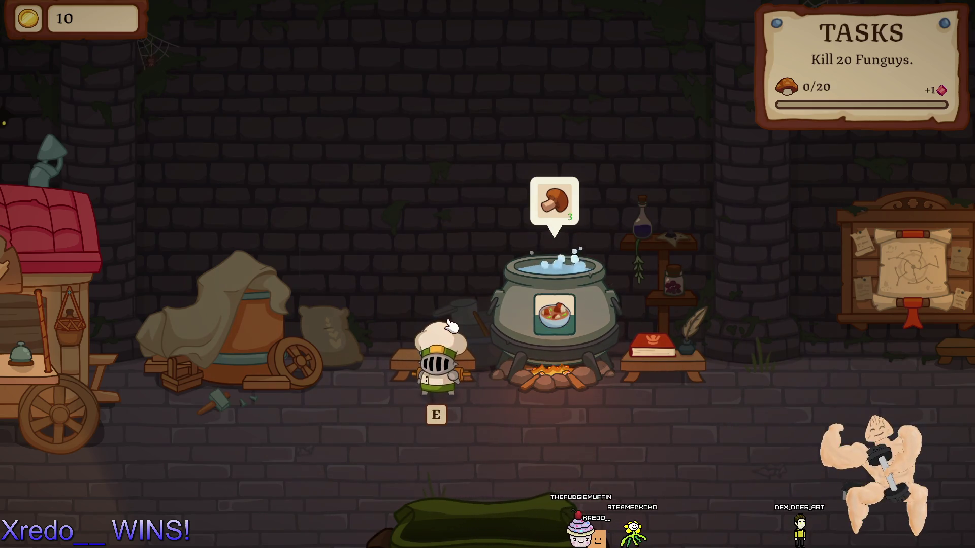
key(a)
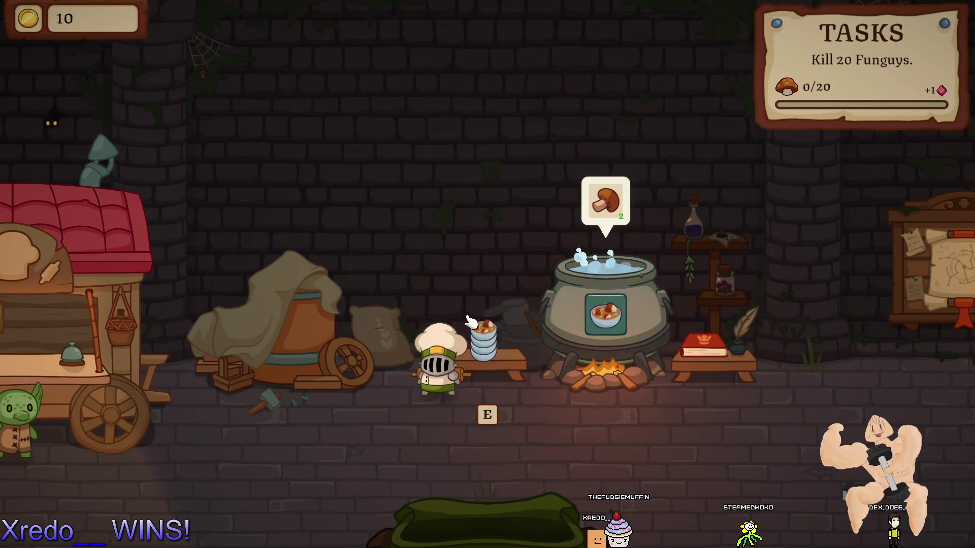
key(d)
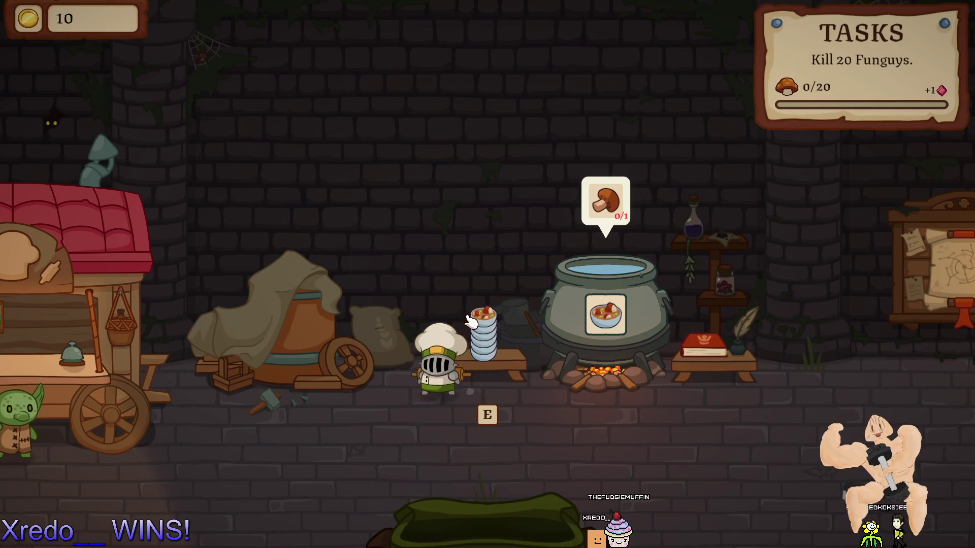
- Carry the bowls to the cart and sell six mushroom soups, raising coins to 40
key(a)
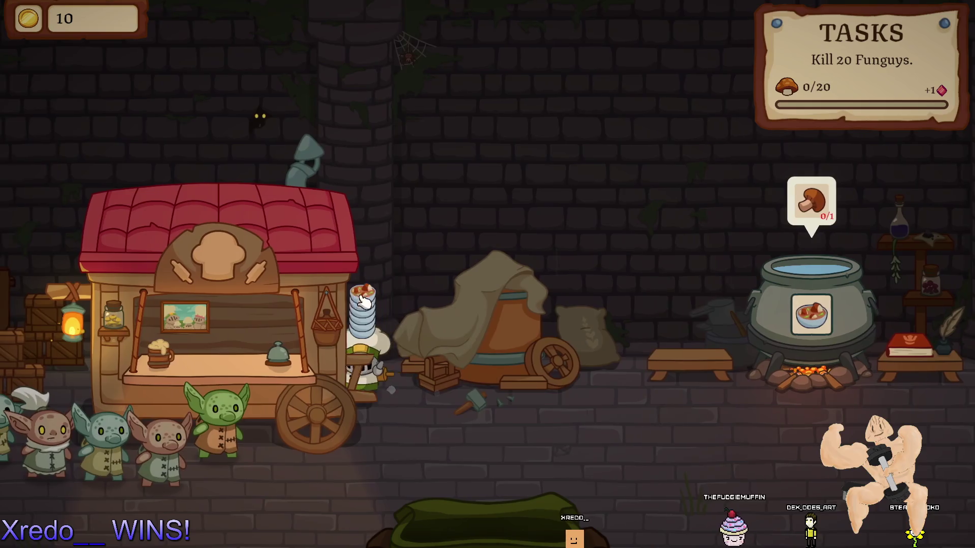
key(a)
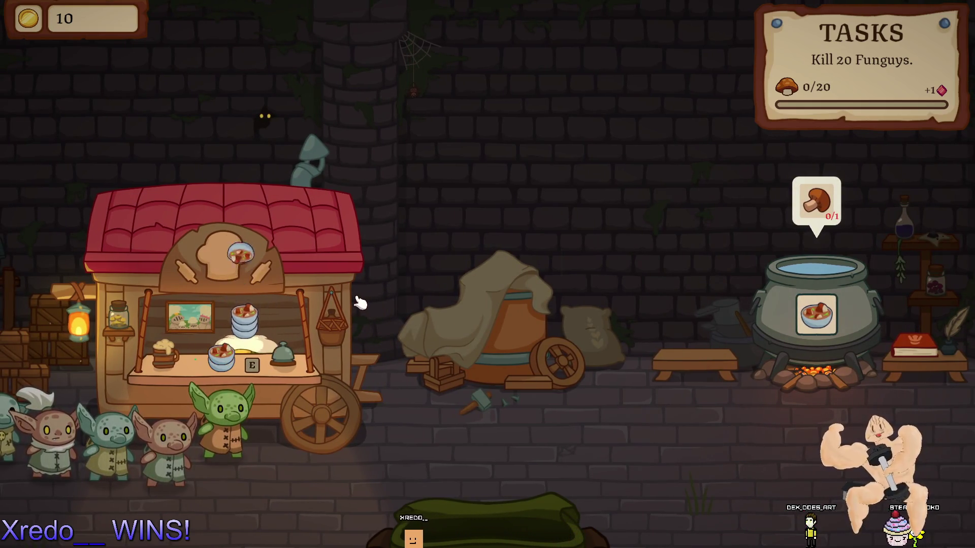
key(e)
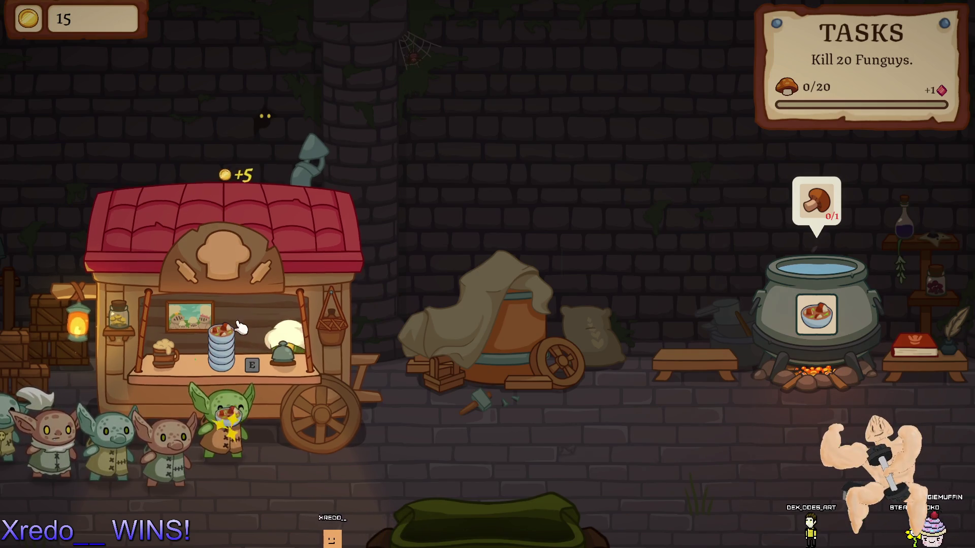
key(e)
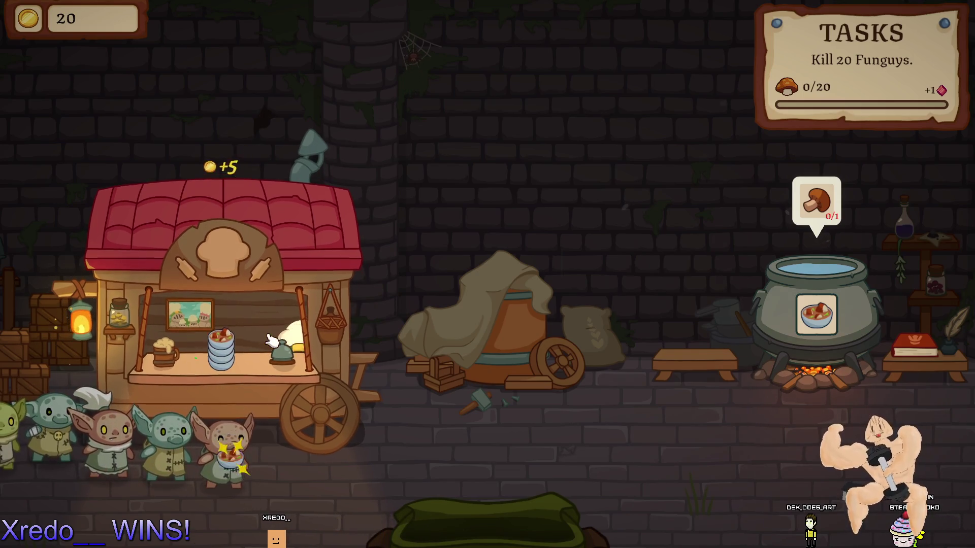
key(e)
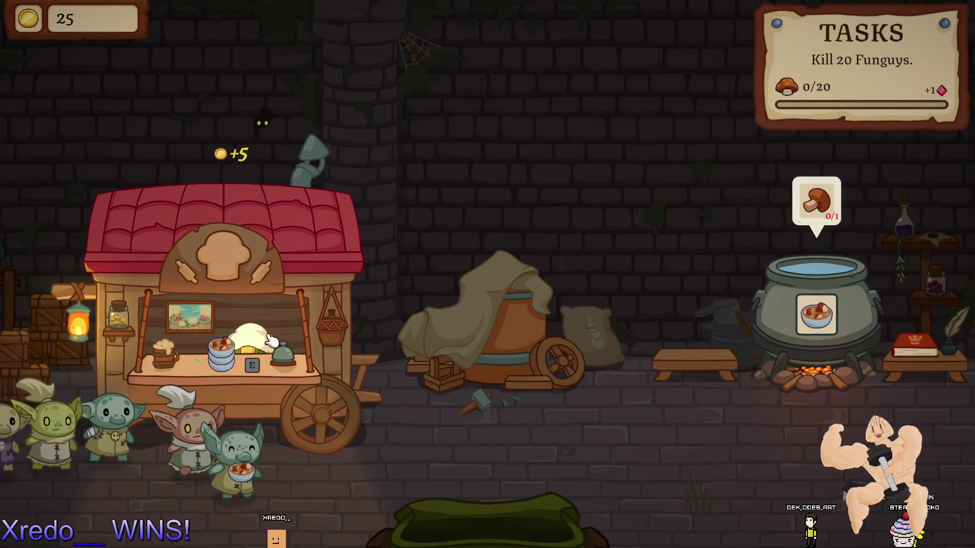
key(e)
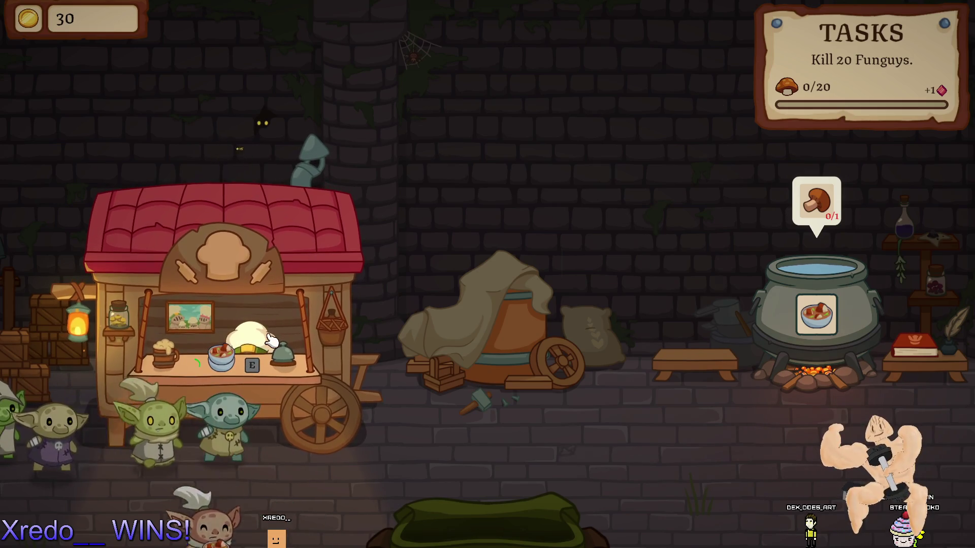
key(e)
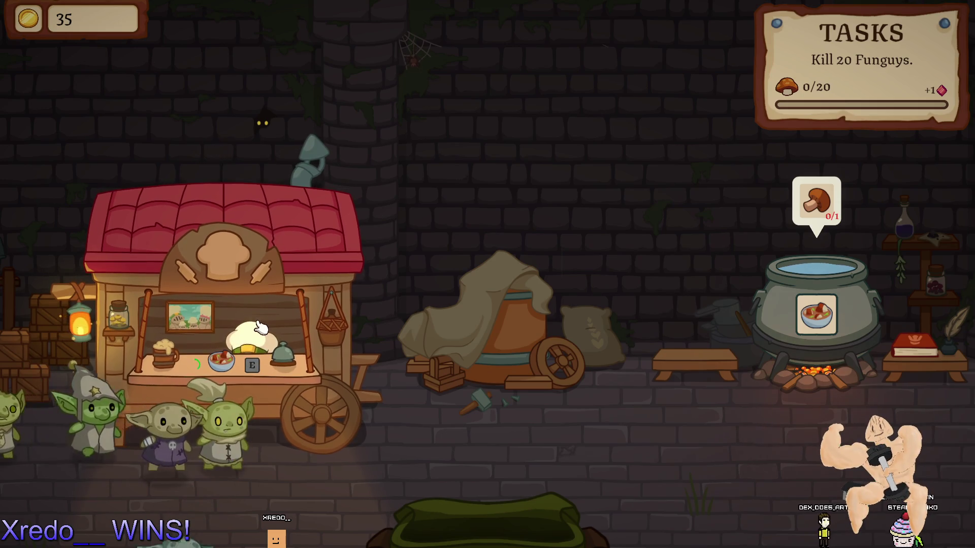
key(e)
- Walk back past the cauldron to the task board and bring up the skill tree
key(d)
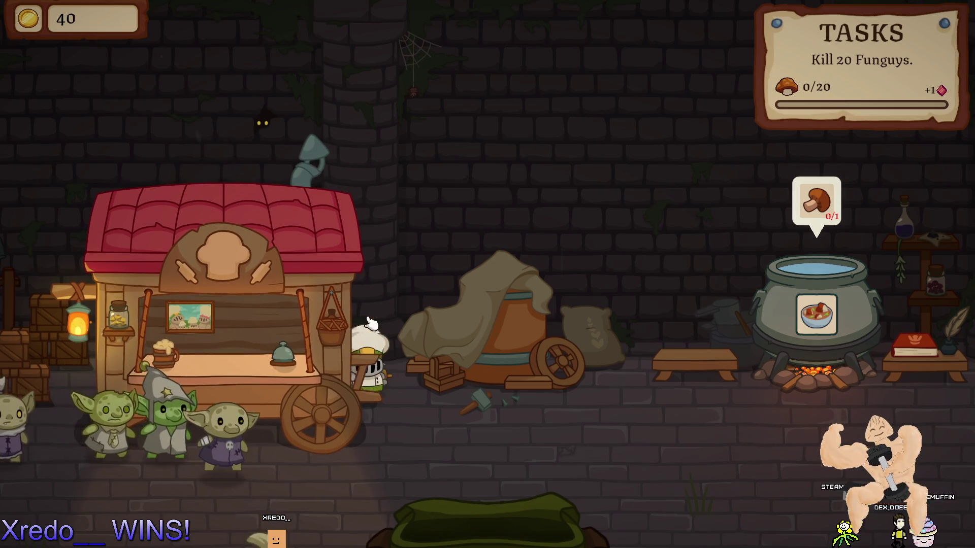
key(d)
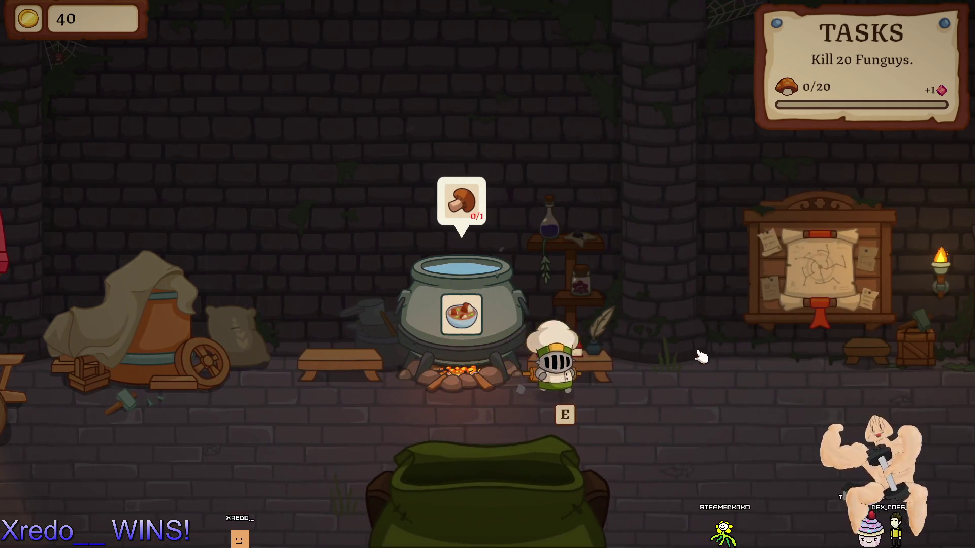
key(d)
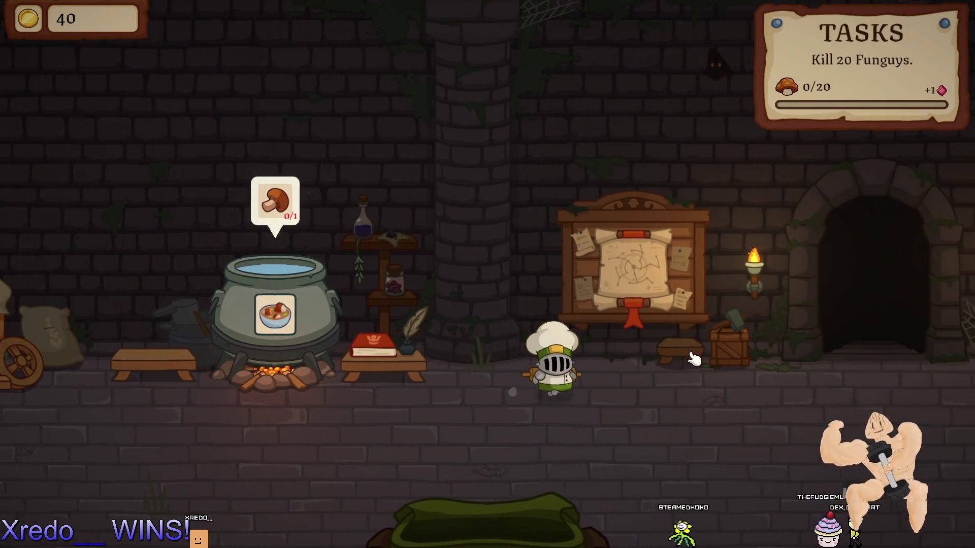
key(e)
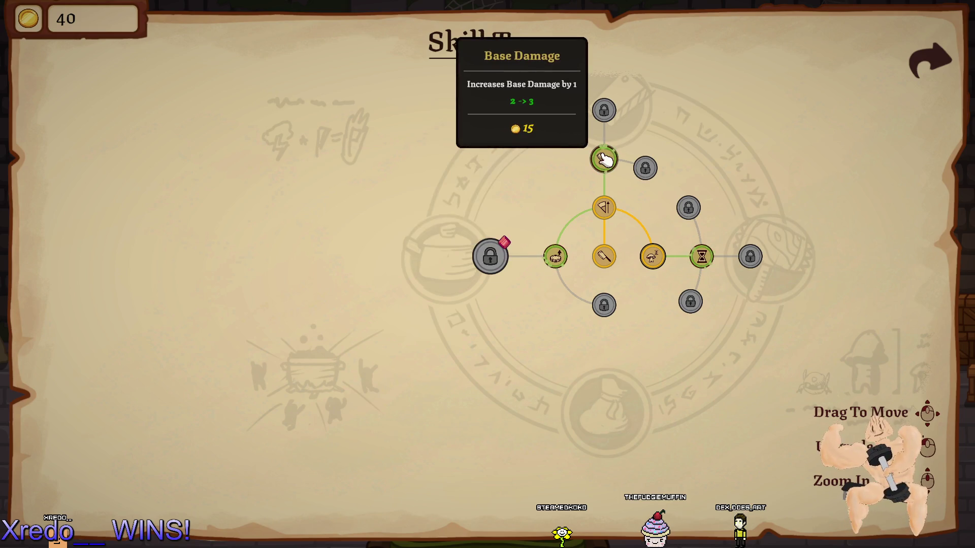
- Buy the Shop Sell Value Multiplier upgrade for 30 coins and close the skill tree
click(560, 263)
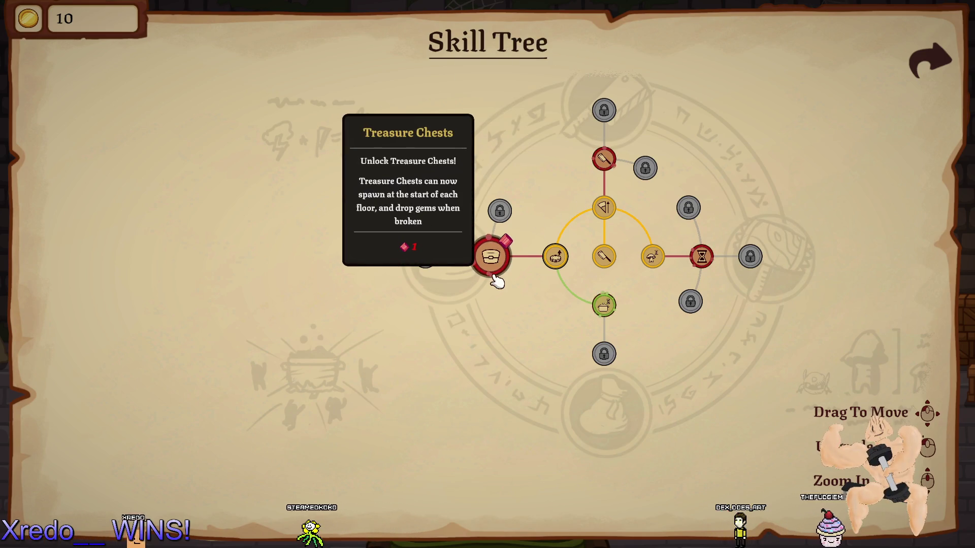
key(Escape)
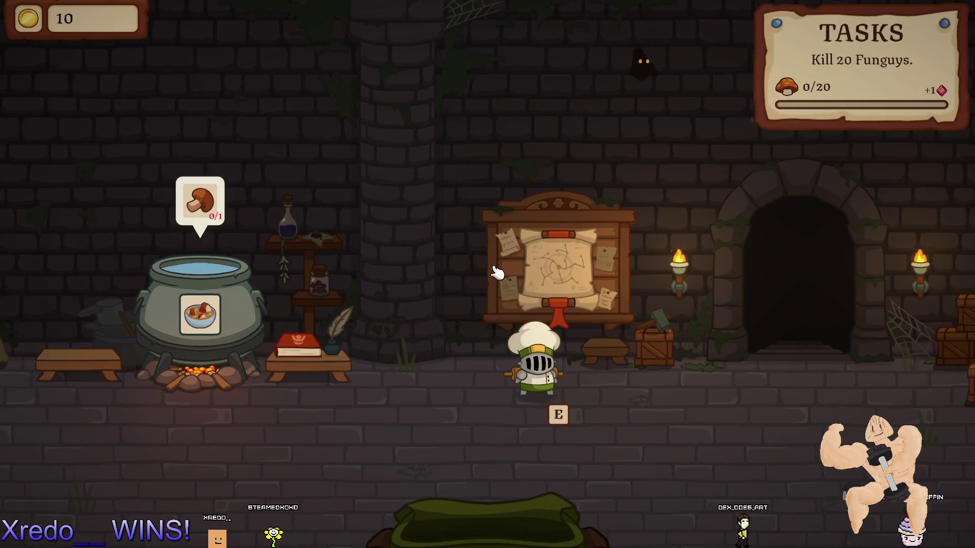
- Enter the archway, confirm Fungal Foyer and attack the first mushroom on floor 1
key(d)
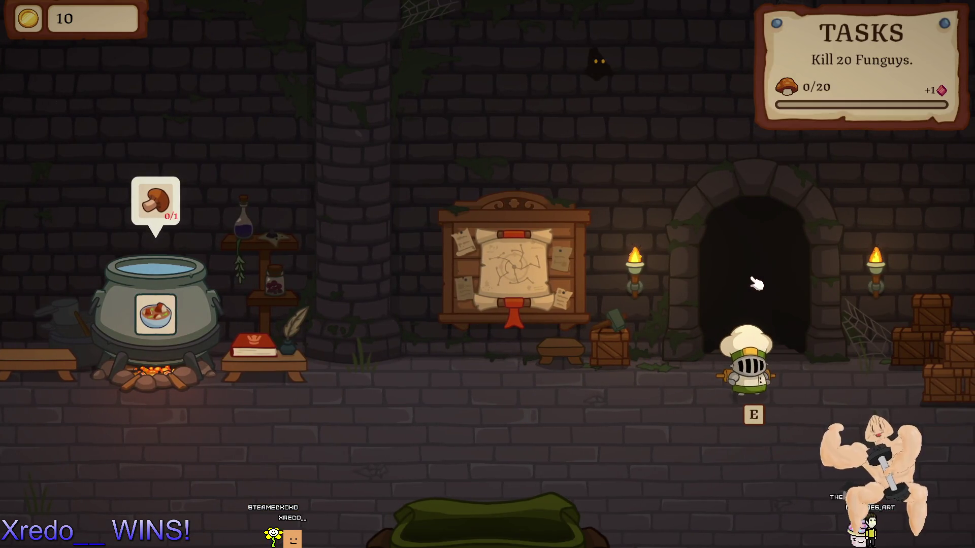
key(e)
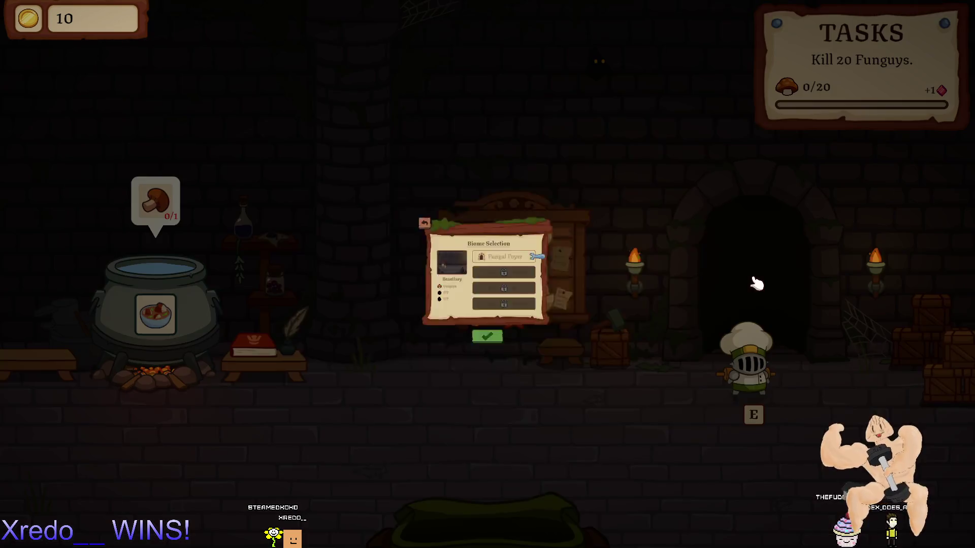
click(493, 509)
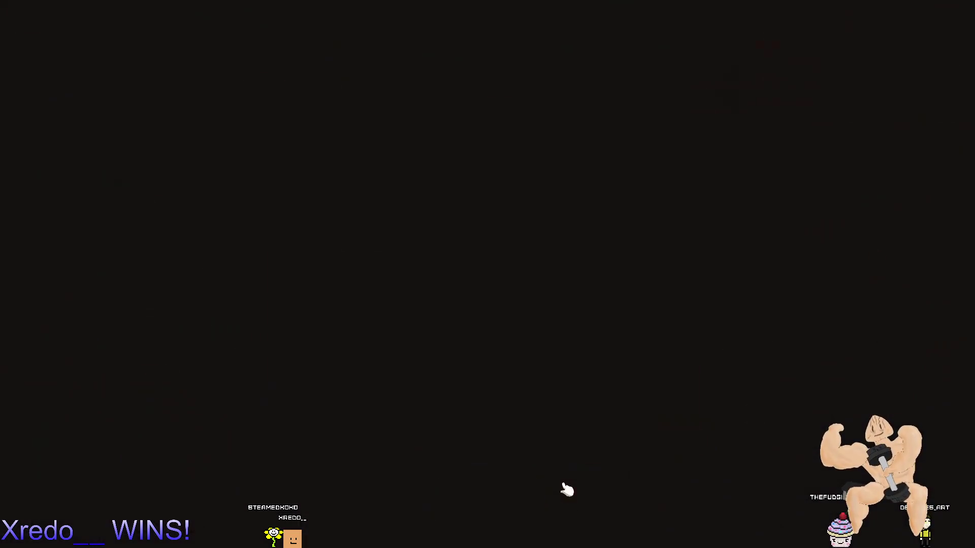
click(442, 265)
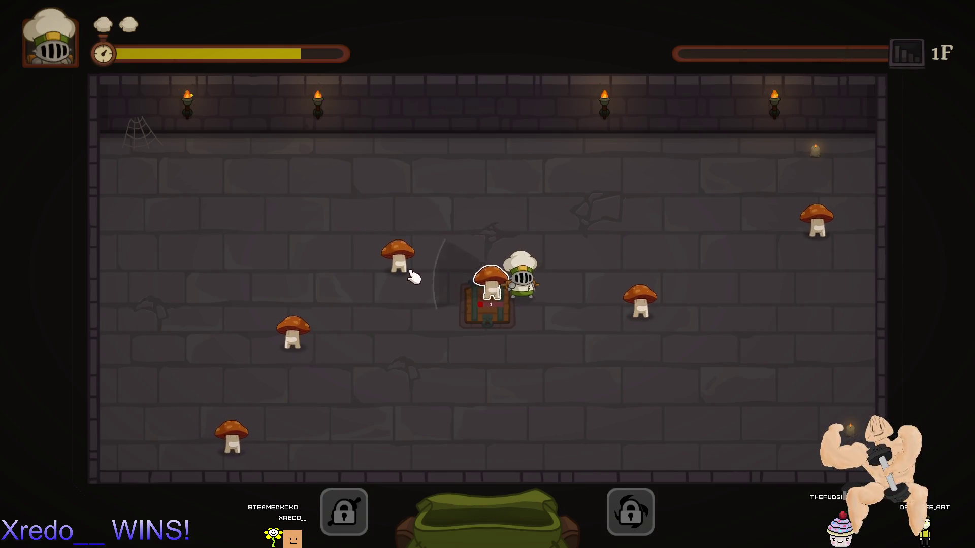
- Kill the wounded mushroom and the cluster to the upper-left
key(a)
click(414, 278)
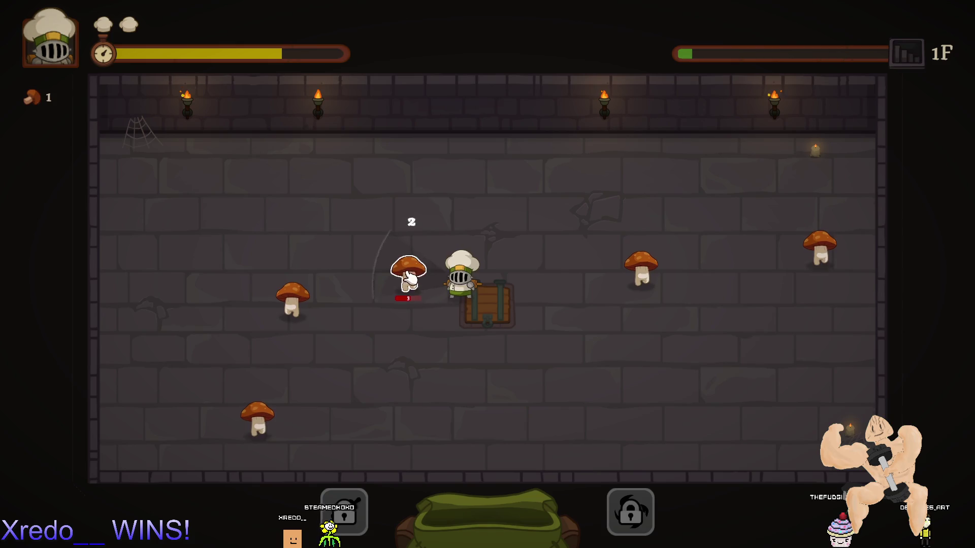
click(399, 287)
click(393, 291)
key(a)
click(337, 276)
key(w)
key(a)
click(316, 320)
click(315, 320)
- Work down the left wall killing the lower and lower-left mushrooms
key(s)
key(d)
click(346, 362)
key(d)
key(s)
click(333, 392)
click(314, 411)
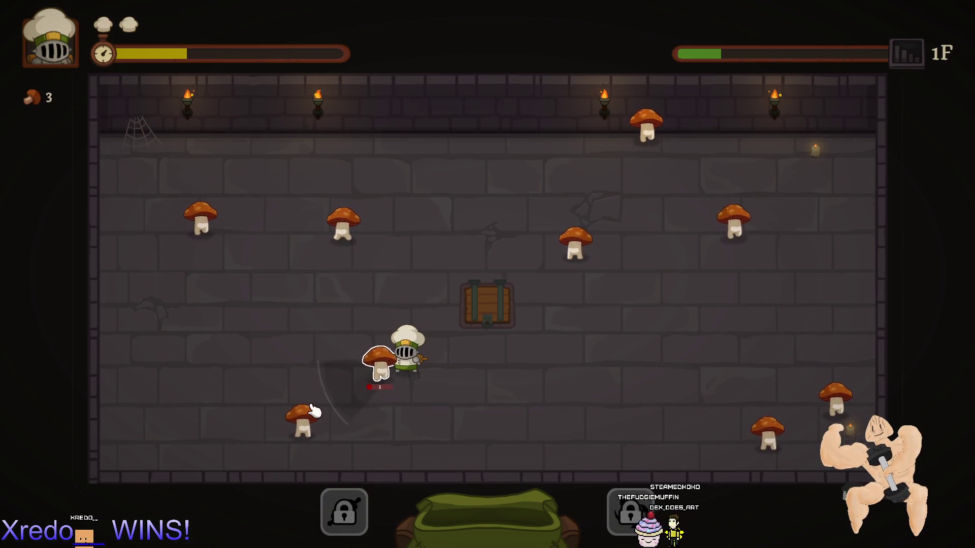
key(a)
key(s)
click(314, 411)
key(s)
key(a)
click(314, 411)
click(314, 411)
- Kill a last mushroom, grab its ingredient and leave the results with five mushrooms
key(w)
key(a)
click(314, 410)
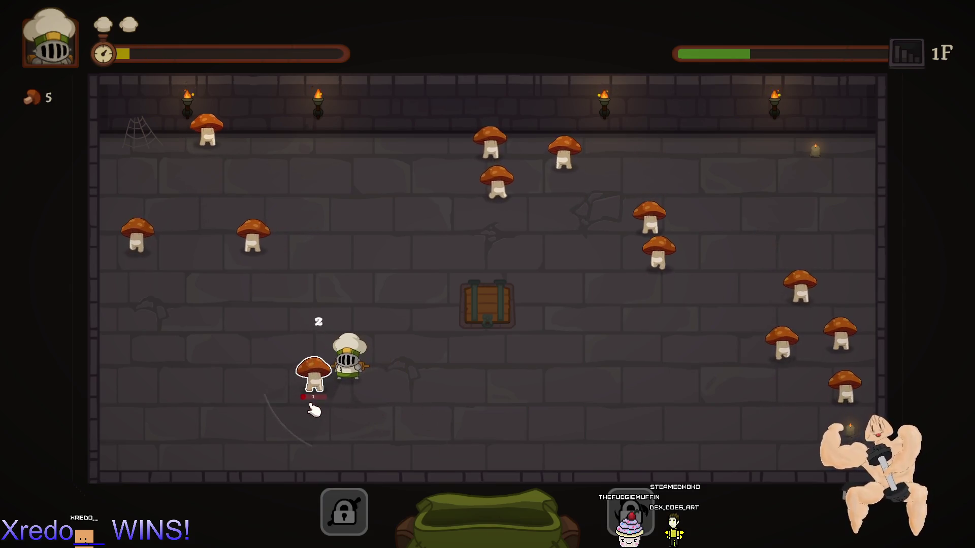
click(315, 405)
key(w)
key(d)
key(a)
key(s)
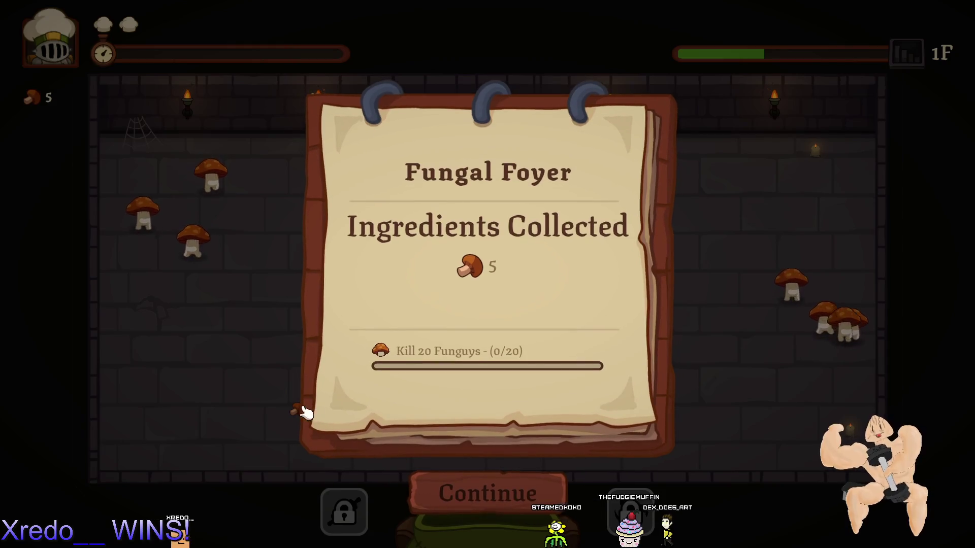
click(475, 494)
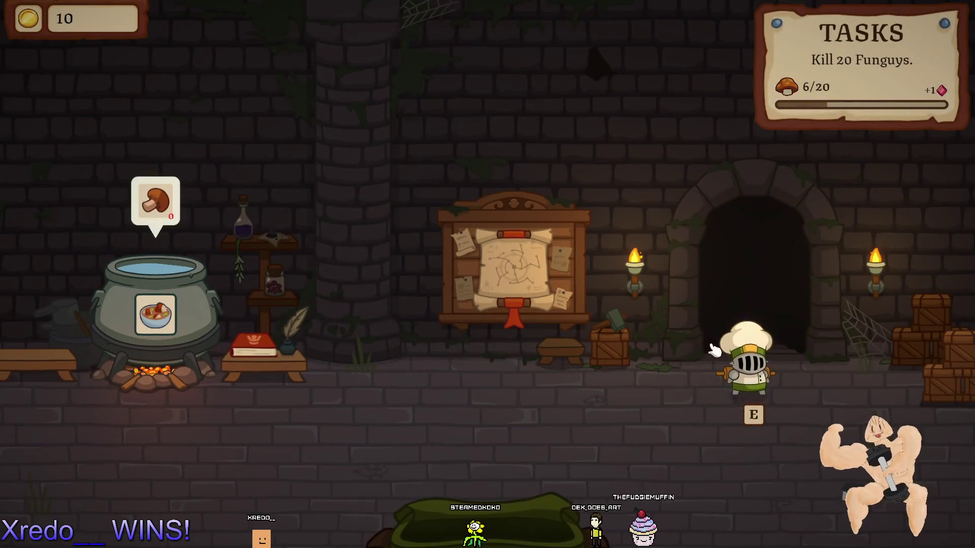
- Head straight back into Fungal Foyer and start attacking the nearest mushroom
key(e)
click(491, 506)
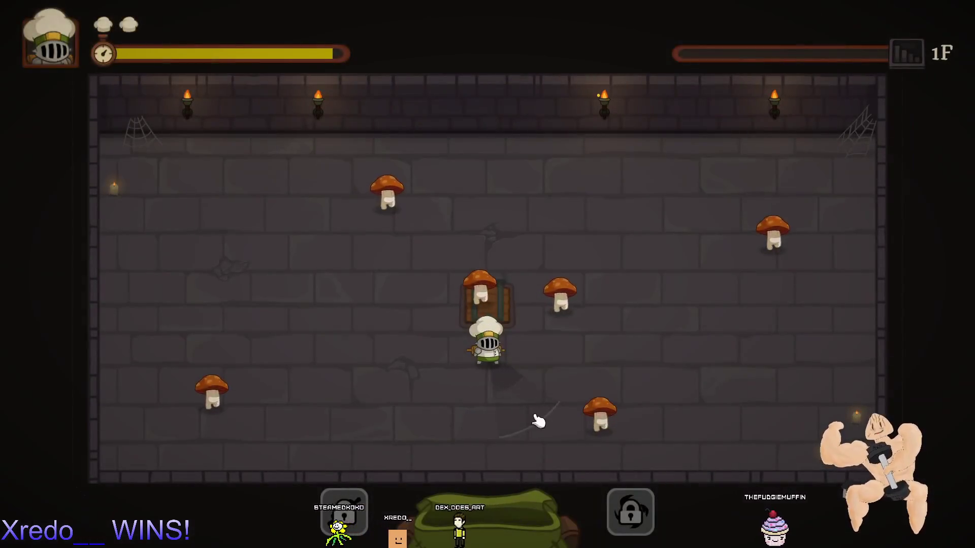
key(w)
key(a)
click(632, 314)
key(w)
click(645, 310)
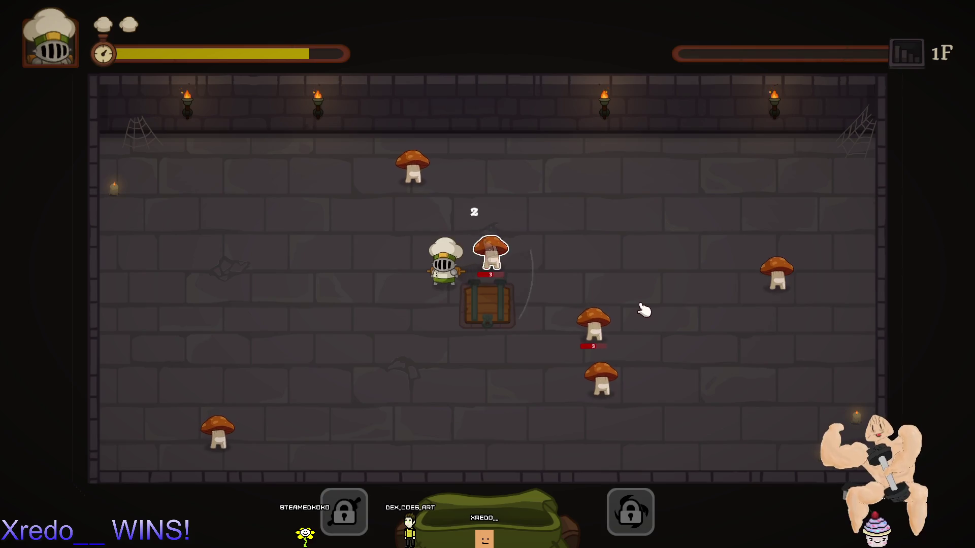
- Finish the nearby mushrooms on the right and collect the dropped ingredient
click(645, 309)
key(d)
click(644, 308)
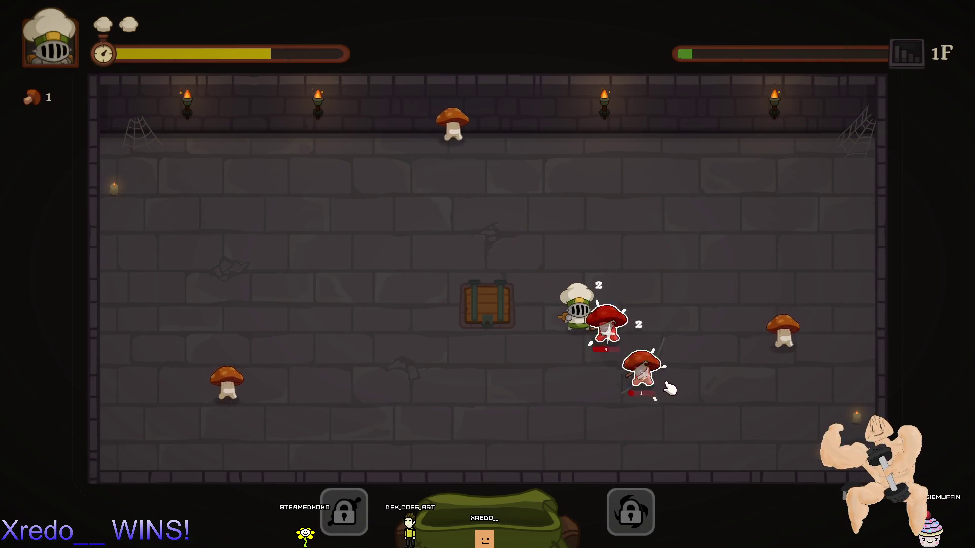
click(667, 387)
click(674, 286)
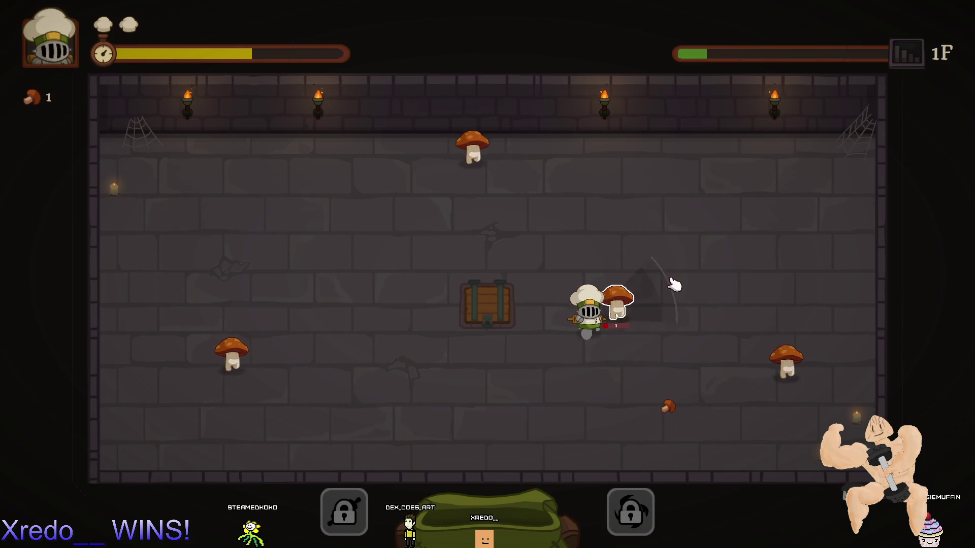
key(d)
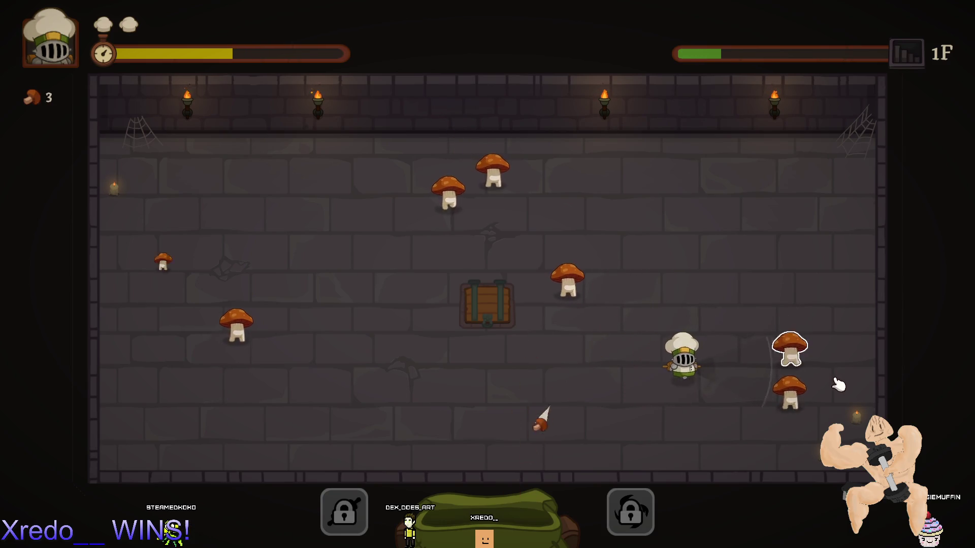
- Clear the mushrooms along the bottom-right wall and back up the right side
click(838, 385)
key(s)
key(d)
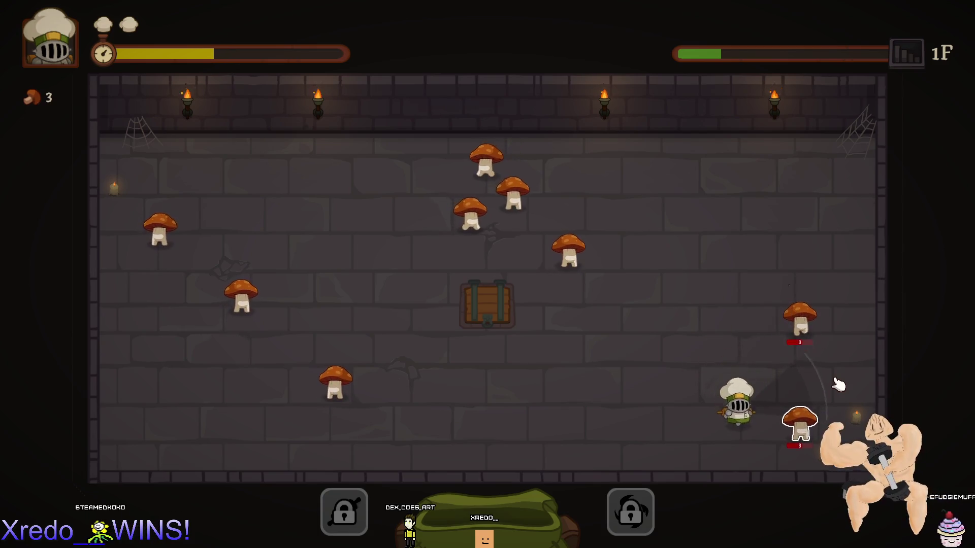
click(823, 293)
click(816, 276)
key(w)
click(805, 262)
key(w)
click(754, 265)
- Slash through the central mushroom cluster, end with seven mushrooms and return to the kitchen
click(621, 275)
key(a)
key(s)
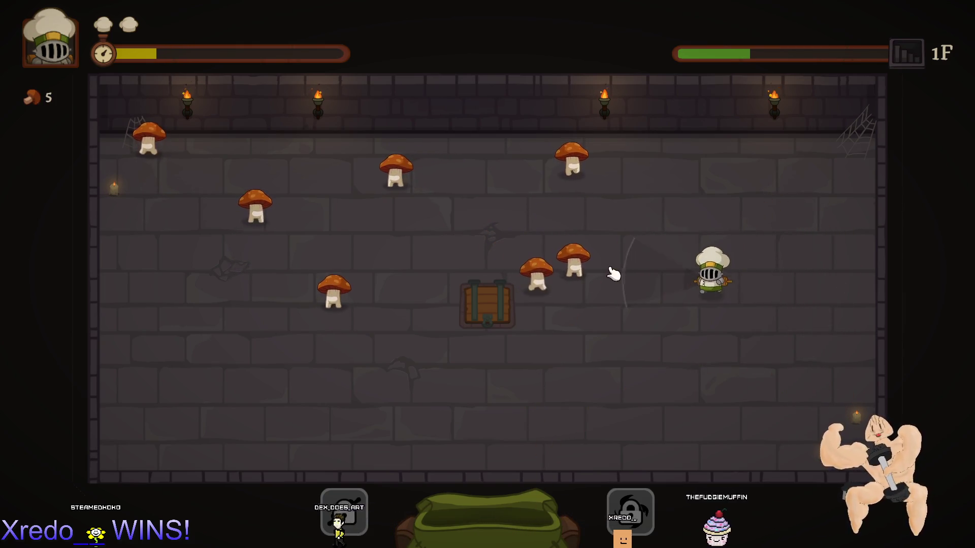
click(542, 293)
click(534, 296)
click(494, 330)
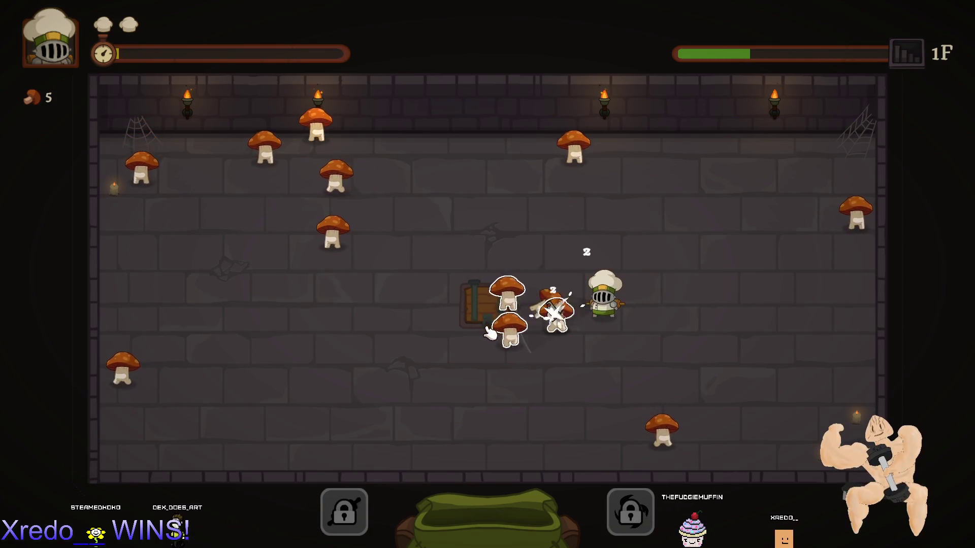
key(s)
click(489, 333)
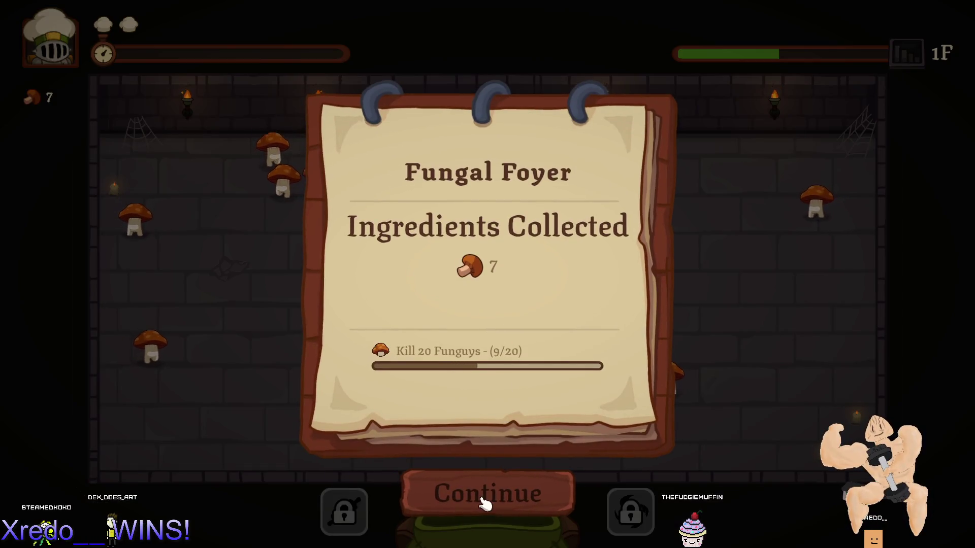
click(484, 503)
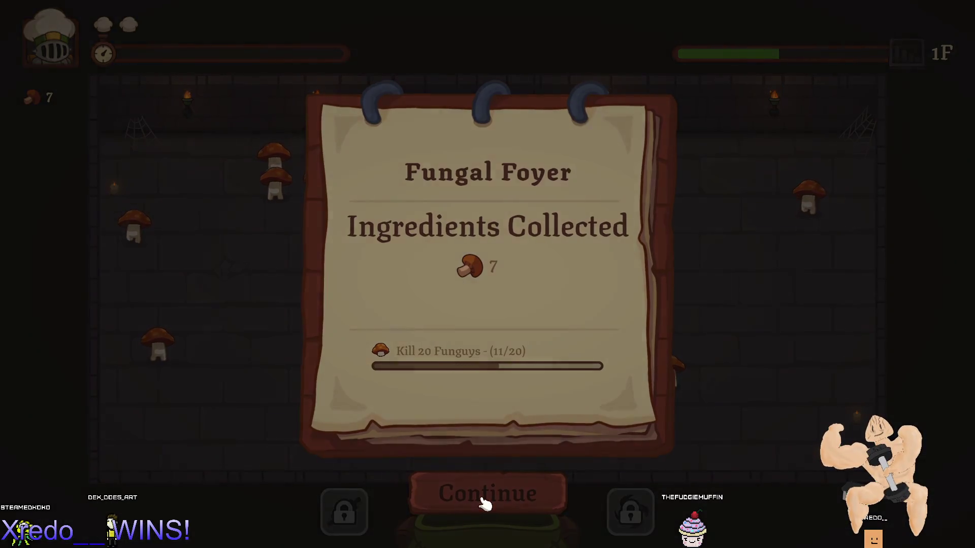
key(a)
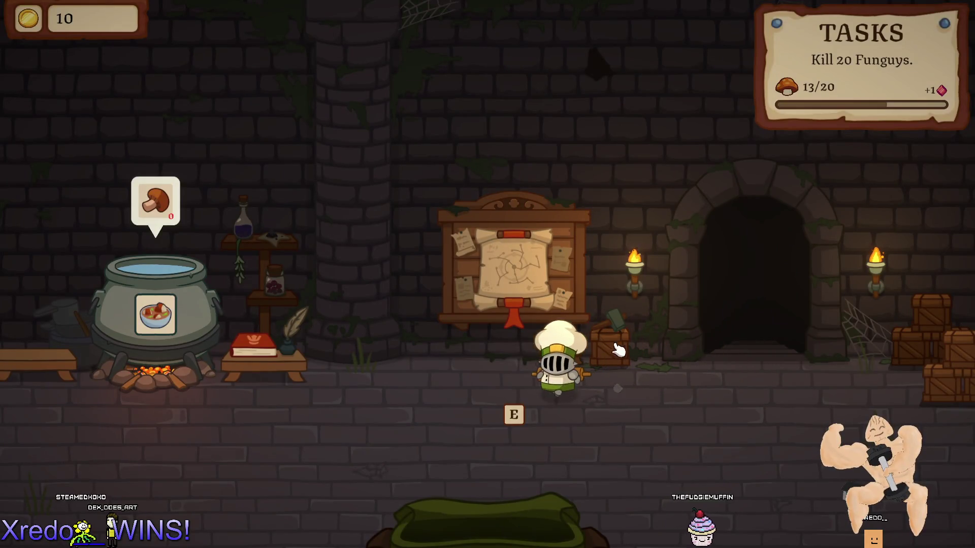
- Cook the gathered mushrooms into soup at the cauldron and carry the bowls to the shop cart
key(a)
key(e)
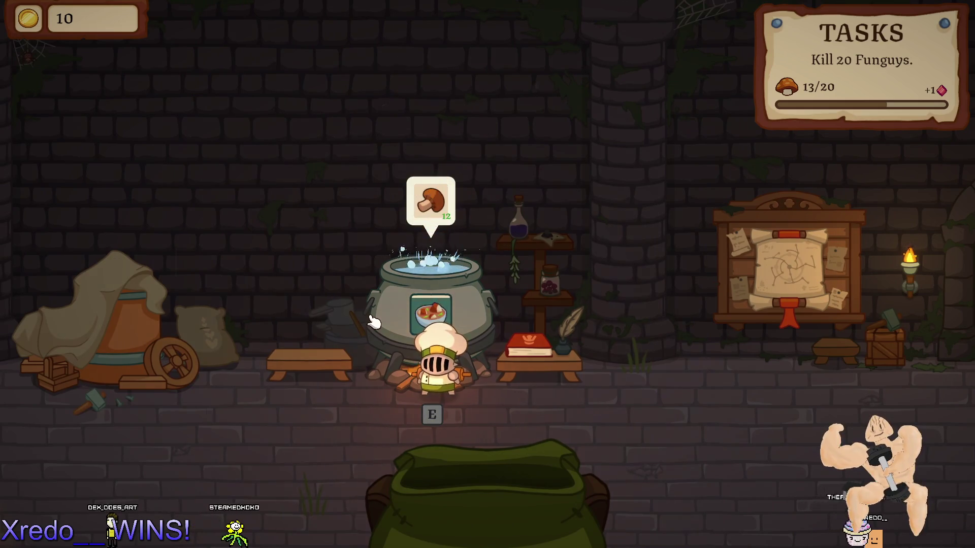
key(a)
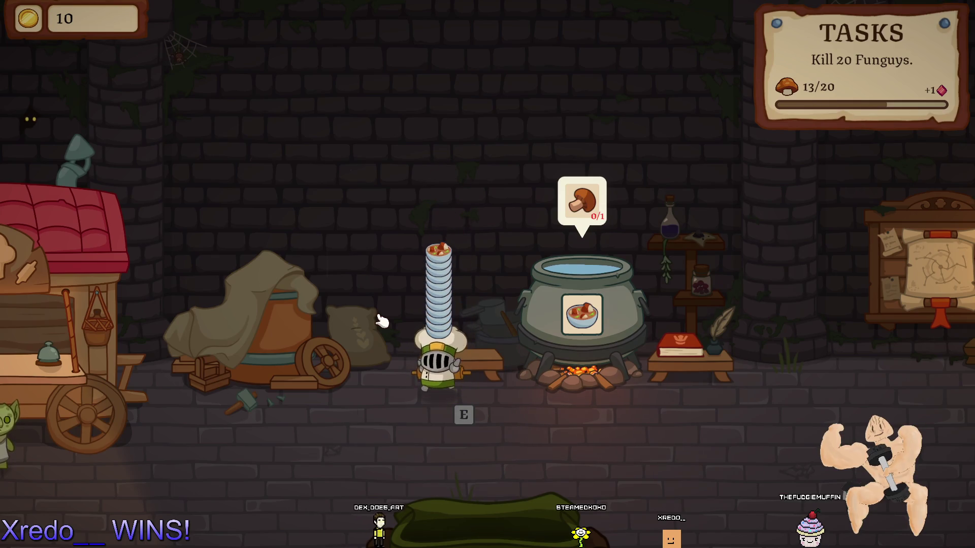
key(a)
key(a)
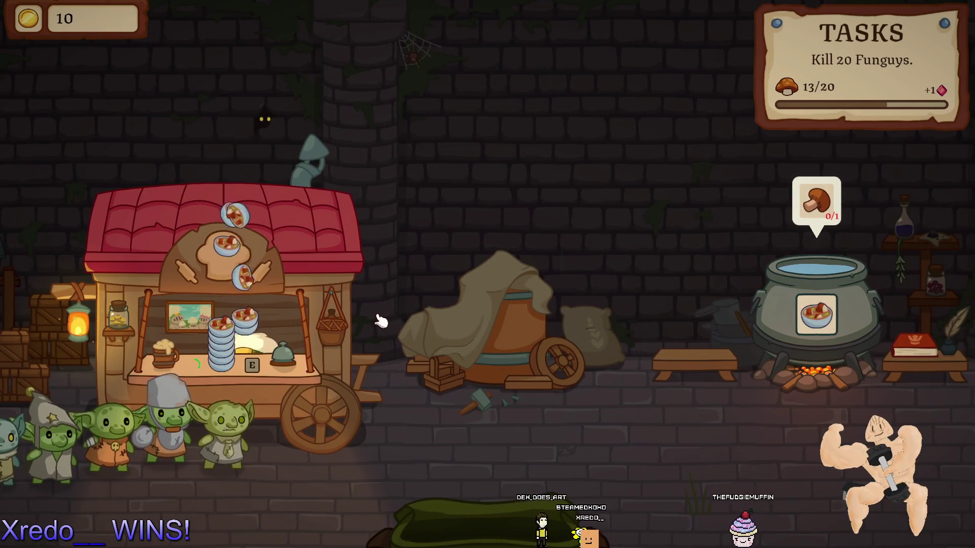
- Serve the soup to the goblins, raising coins from 10 to 31, then head to the notice board
key(d)
key(d)
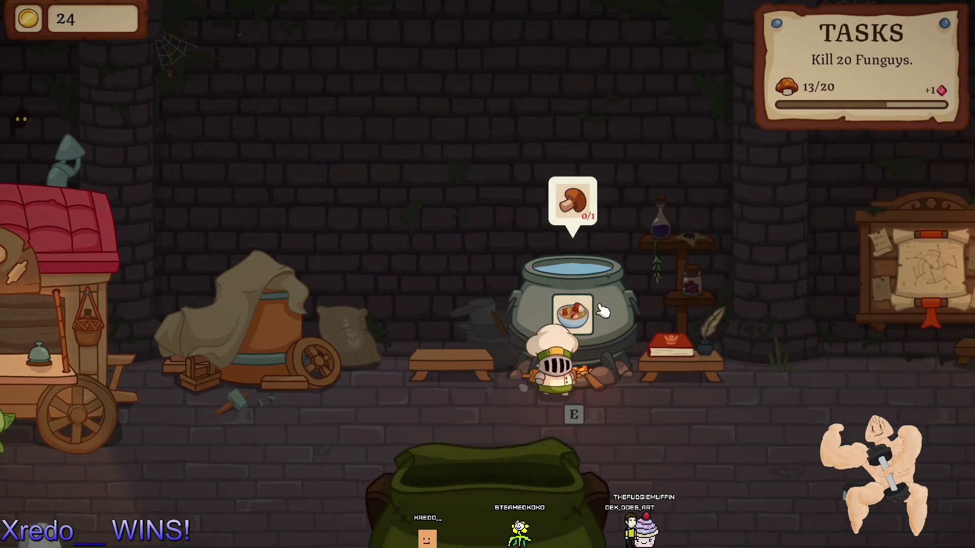
key(d)
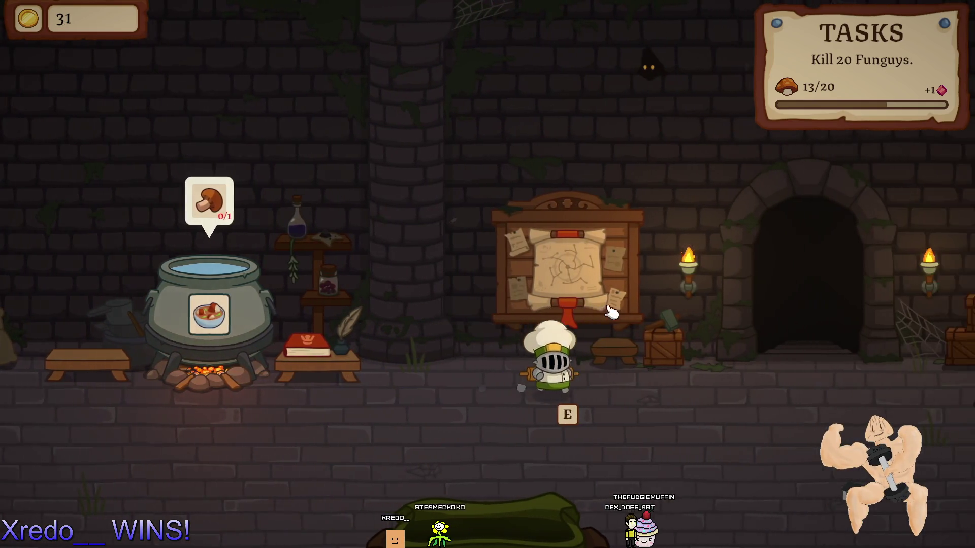
key(e)
- Buy the Base Damage and Attack Speed upgrades in the skill tree
click(603, 159)
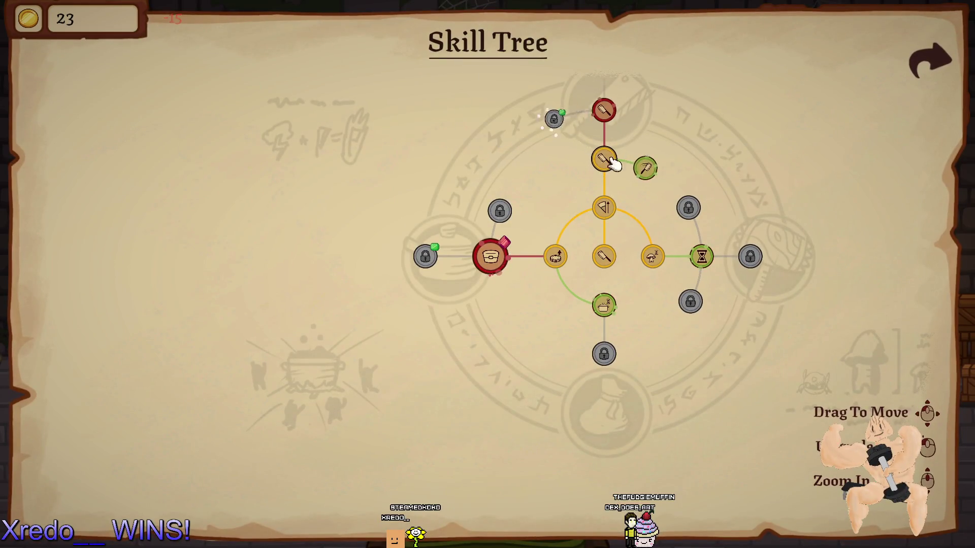
click(646, 170)
key(Escape)
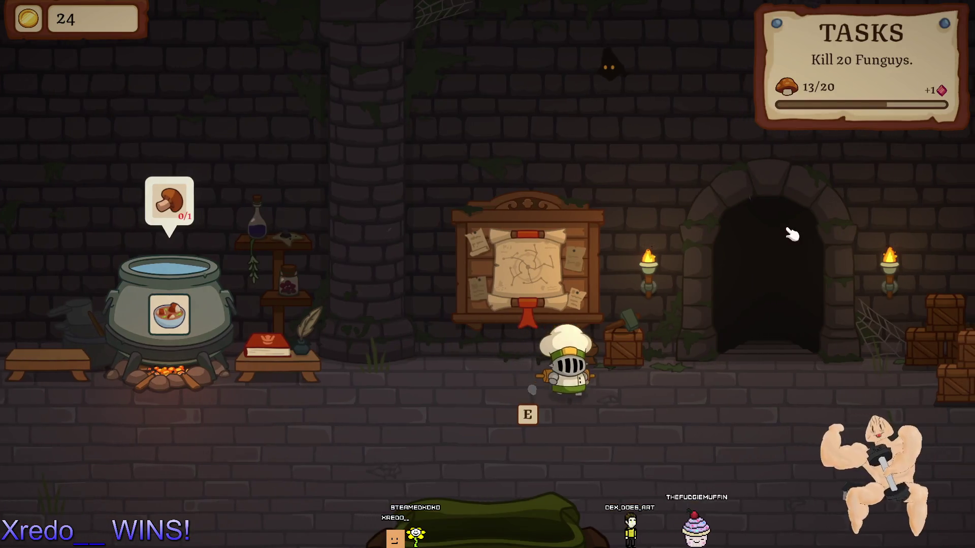
- Enter the archway to start a new Fungal Foyer run and approach the first mushroom
key(d)
key(e)
key(e)
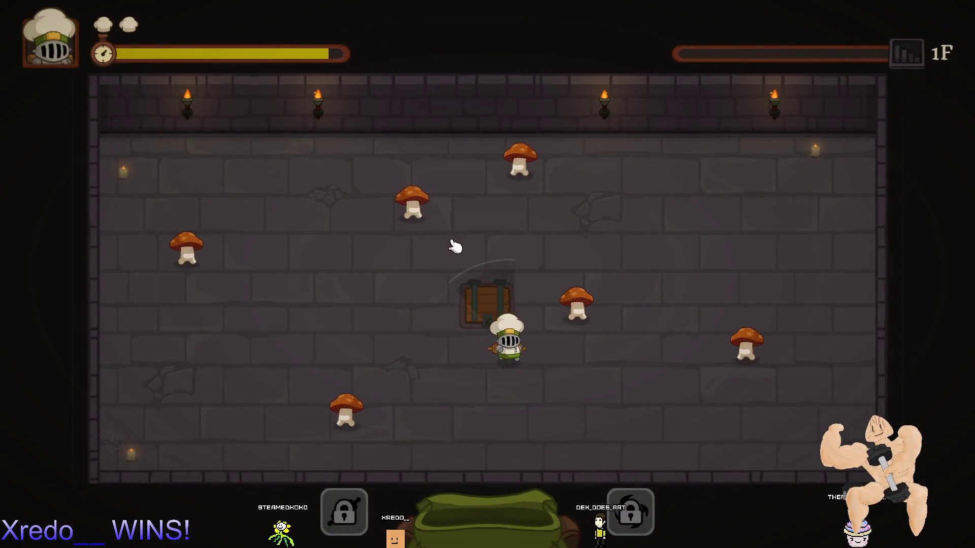
key(w)
key(a)
- Kill the upper and left-side mushrooms on floor 1 of the Fungal Foyer
click(542, 145)
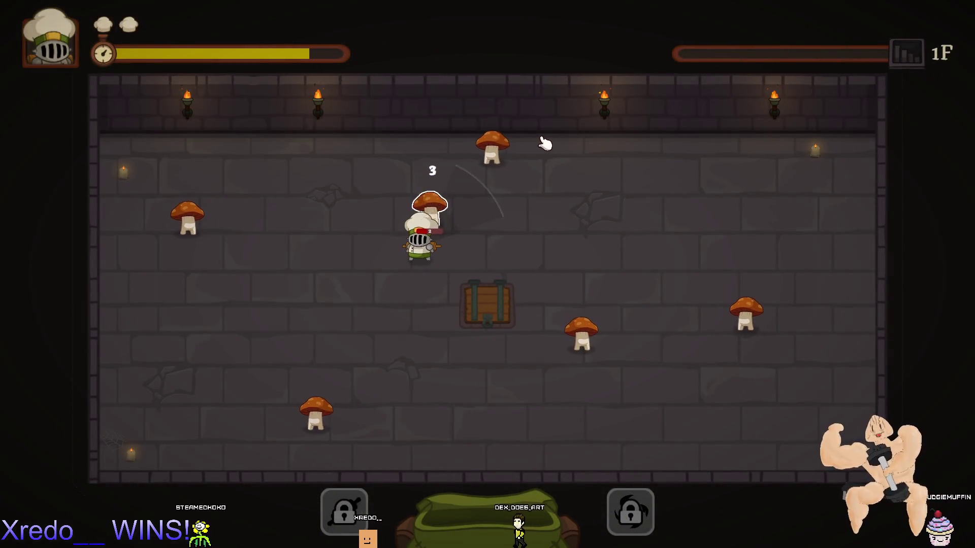
key(w)
click(518, 119)
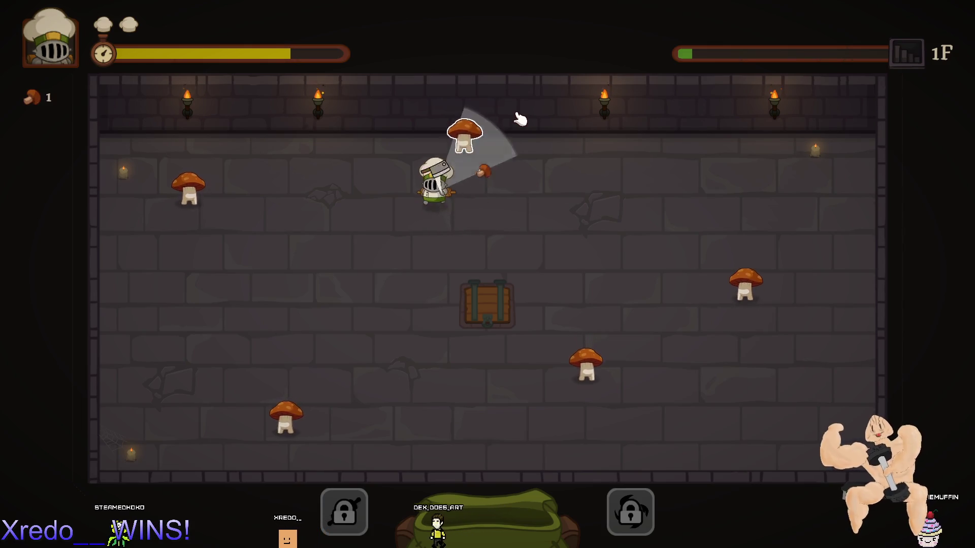
key(a)
click(102, 157)
key(a)
click(183, 124)
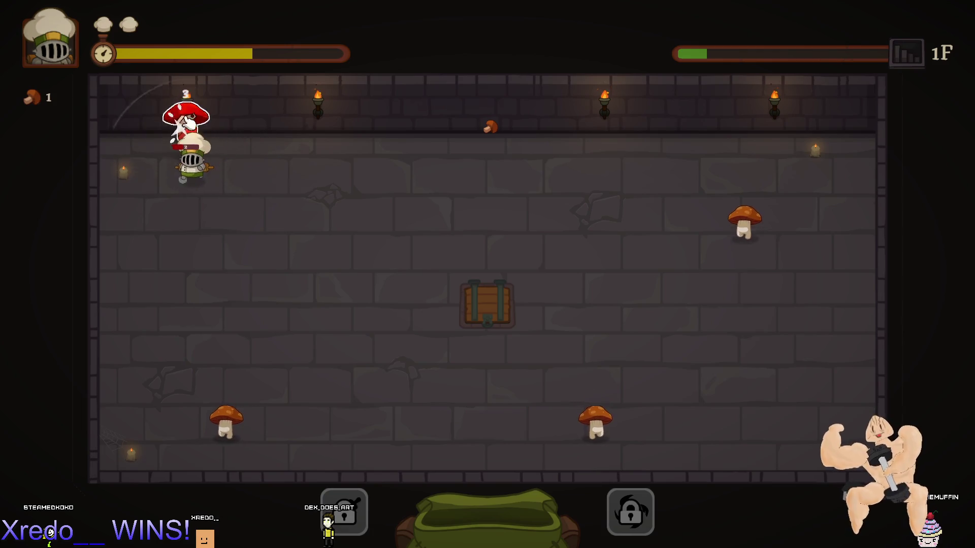
key(s)
- Kill the nearby mushrooms and pick up the dropped meat near the top wall
click(470, 215)
key(d)
click(488, 217)
click(509, 207)
key(d)
key(w)
click(491, 301)
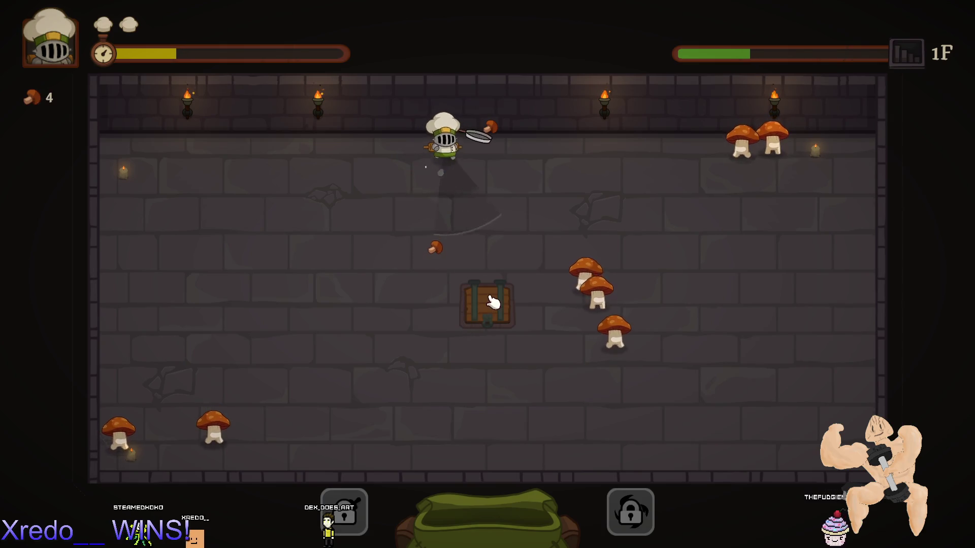
key(s)
key(d)
- Clear the mushroom group on the right side, collecting their ingredients
click(609, 298)
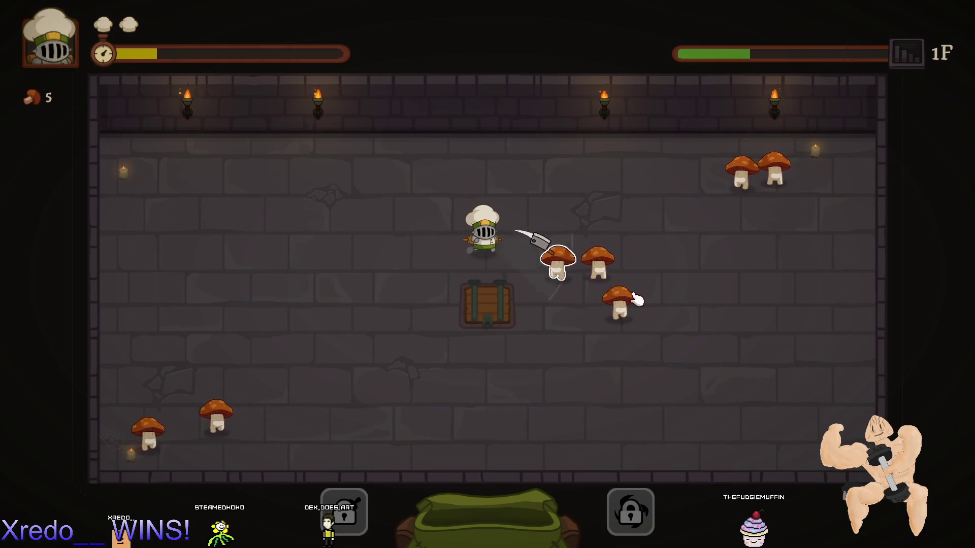
key(d)
click(666, 333)
key(d)
click(691, 320)
key(w)
key(d)
click(673, 285)
key(s)
key(d)
click(792, 266)
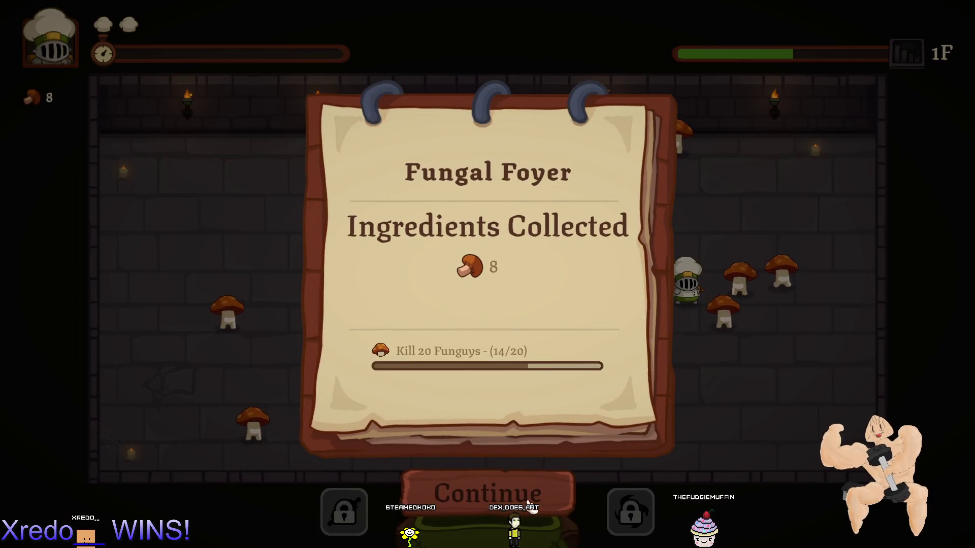
- Leave the run results, claim the completed Kill 20 Funguys task and accept the gather-15 task, walking toward the cauldron
click(529, 505)
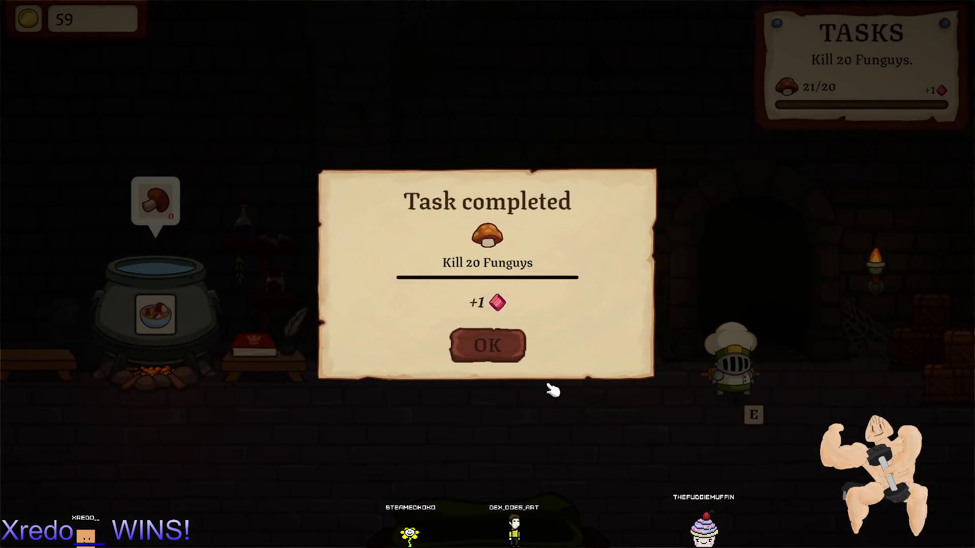
click(506, 351)
click(505, 354)
key(a)
key(a)
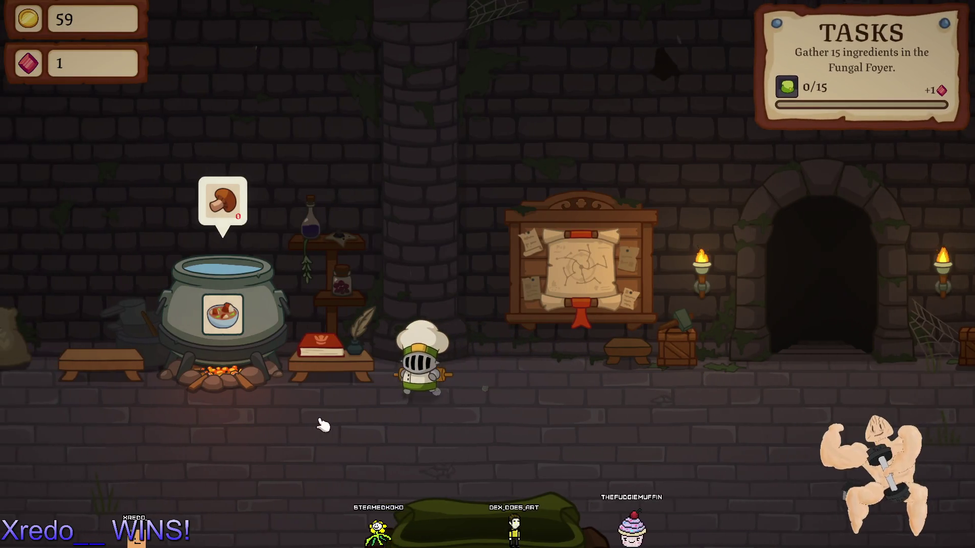
key(a)
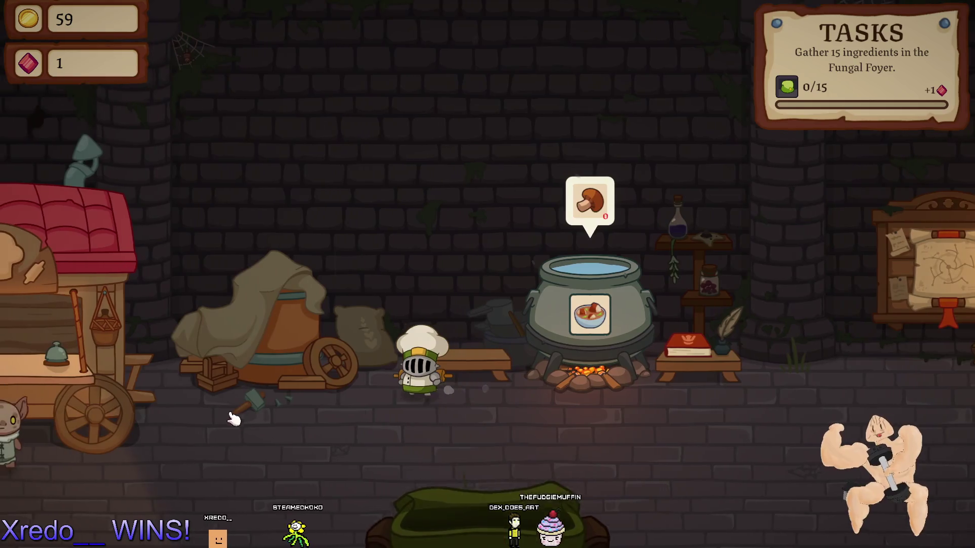
- Deposit the mushrooms into the cauldron and open the skill tree at the notice board
key(d)
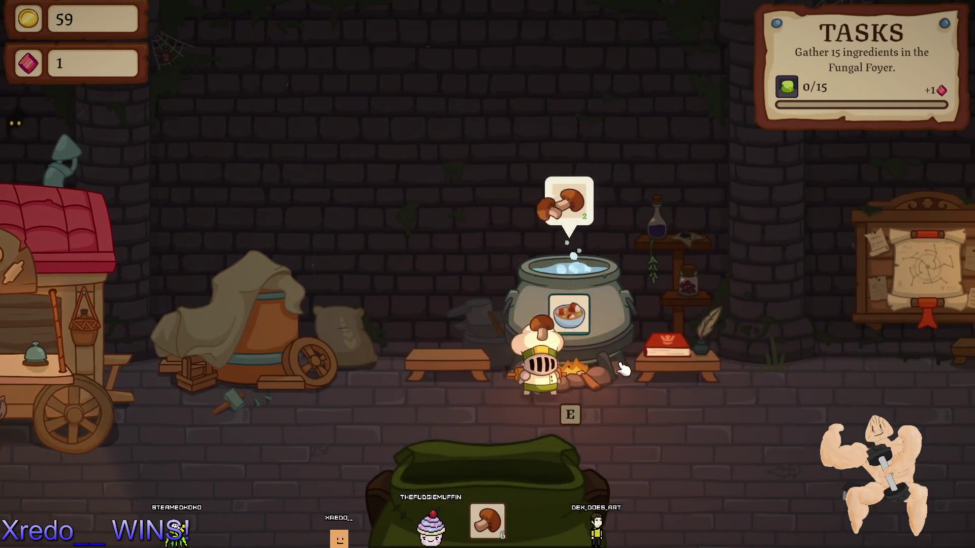
key(e)
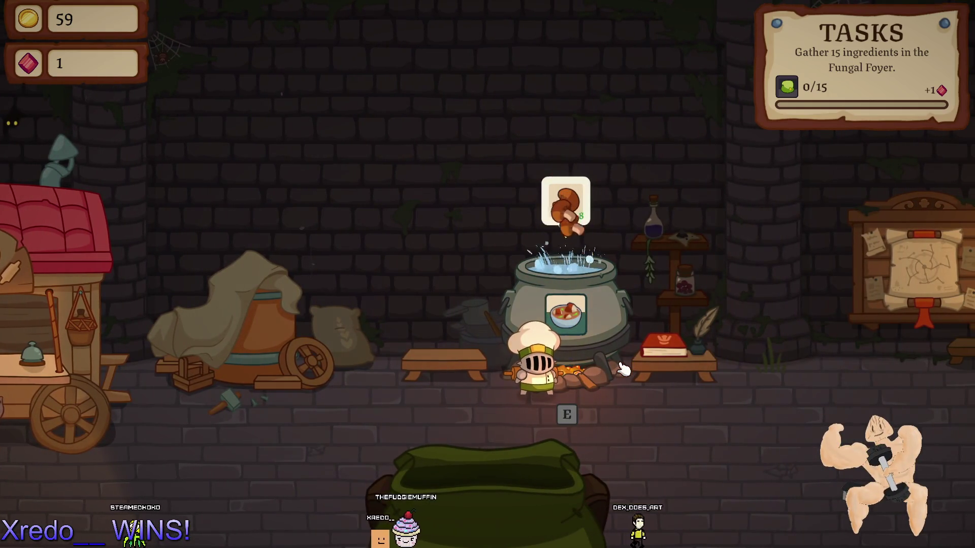
key(d)
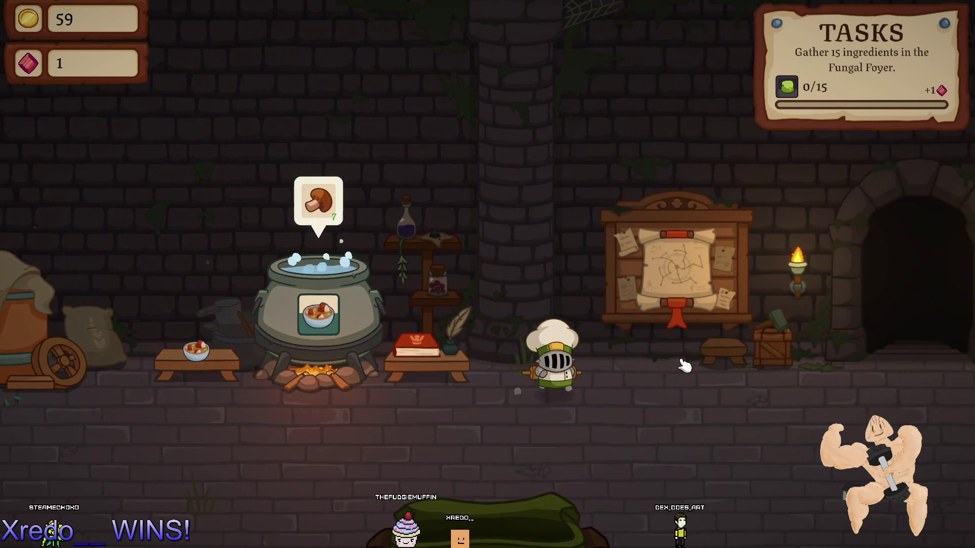
key(e)
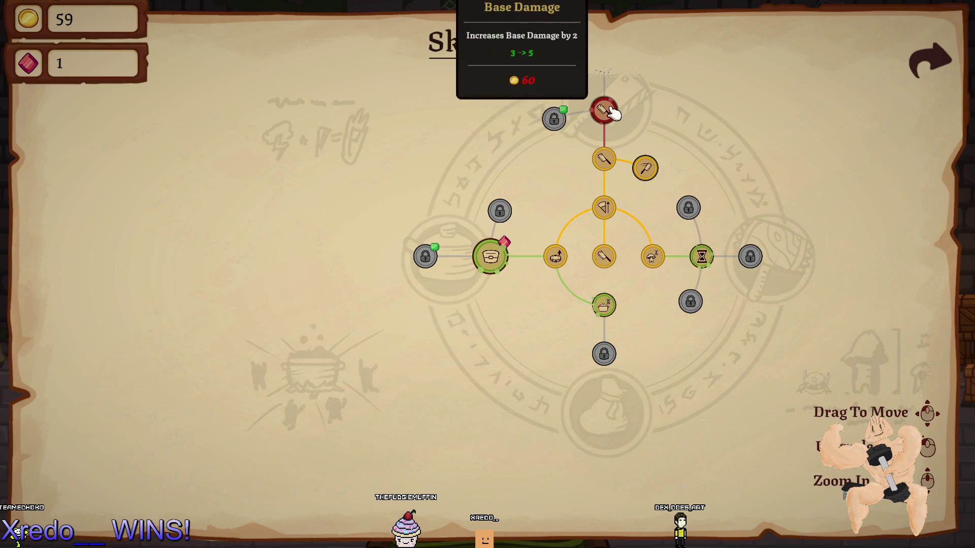
mouse_move(491, 258)
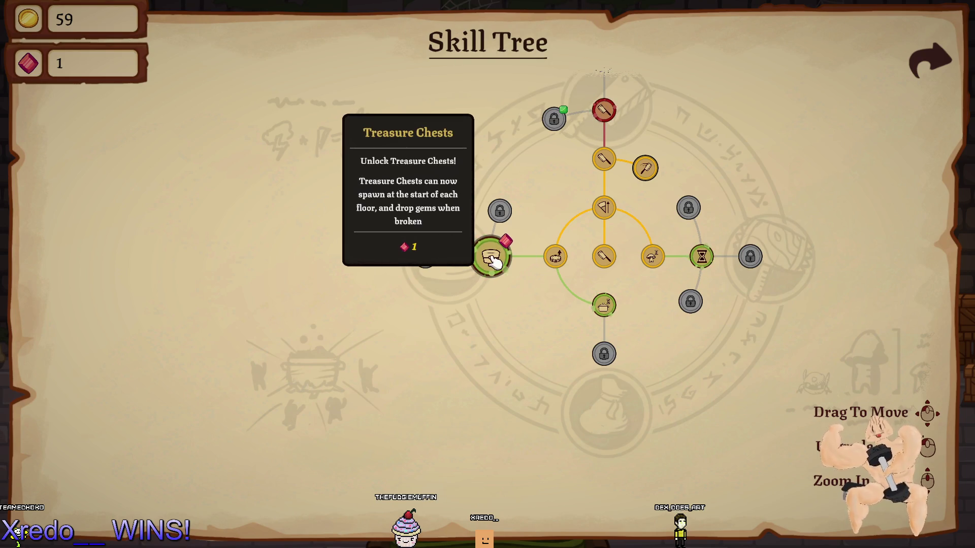
- Buy Treasure Chests, Run Timer, Cooking Speed and Selling Speed, leaving 14 coins, and return to the kitchen
click(491, 259)
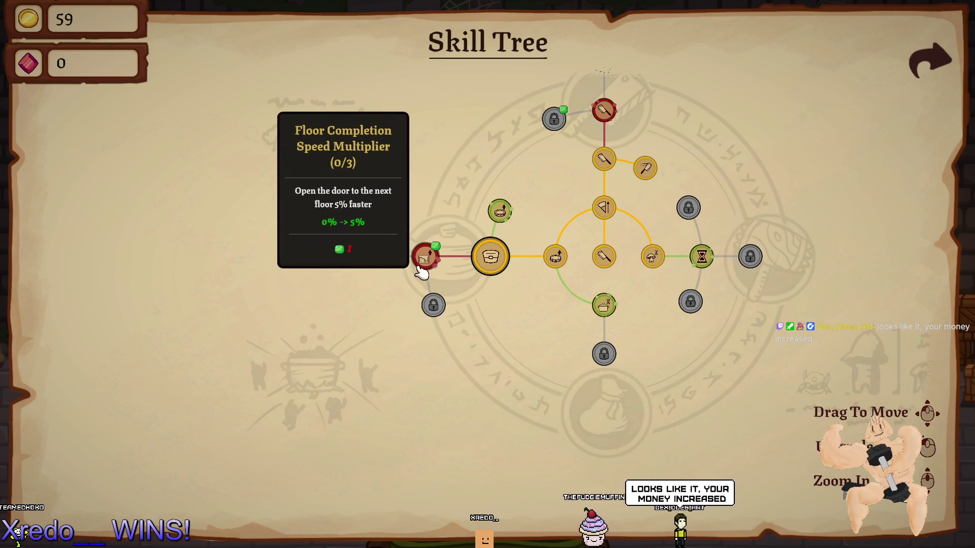
click(500, 211)
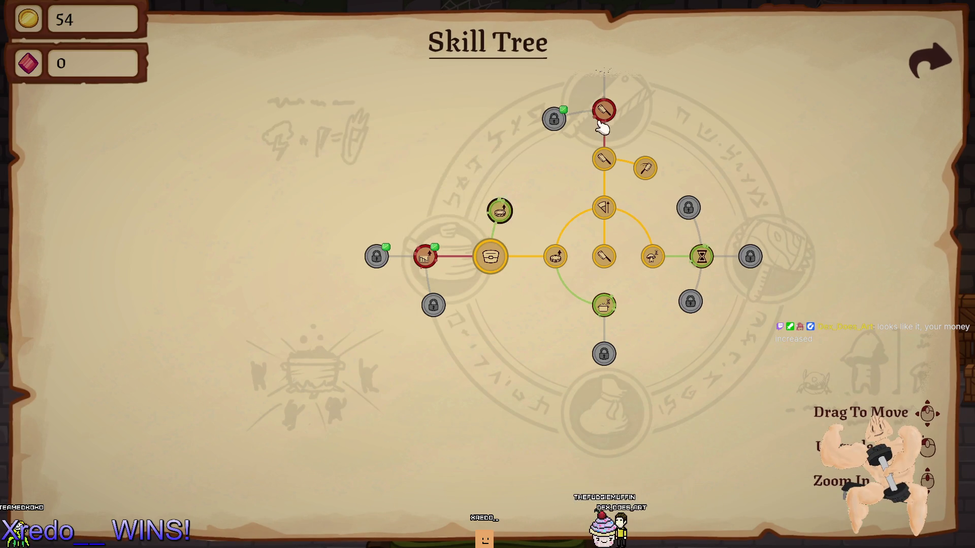
click(703, 257)
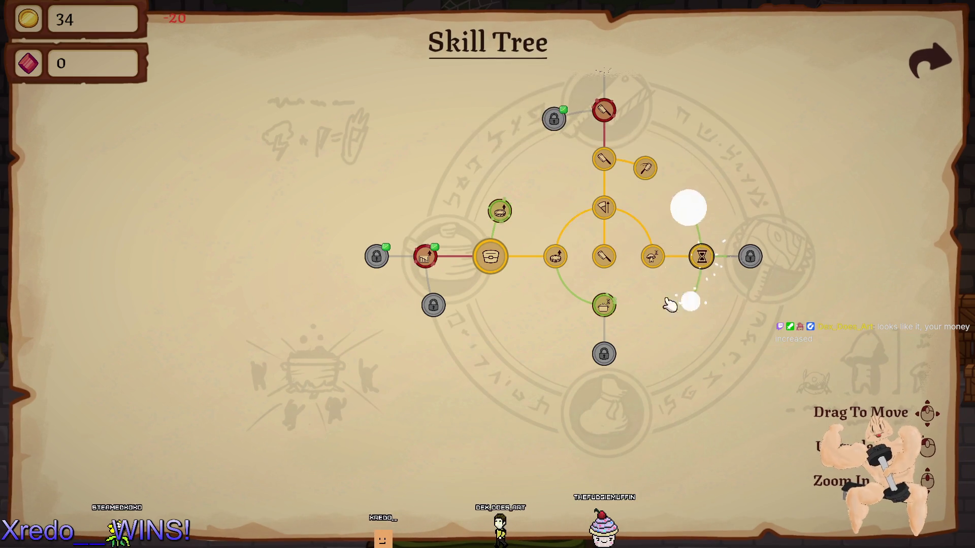
click(607, 313)
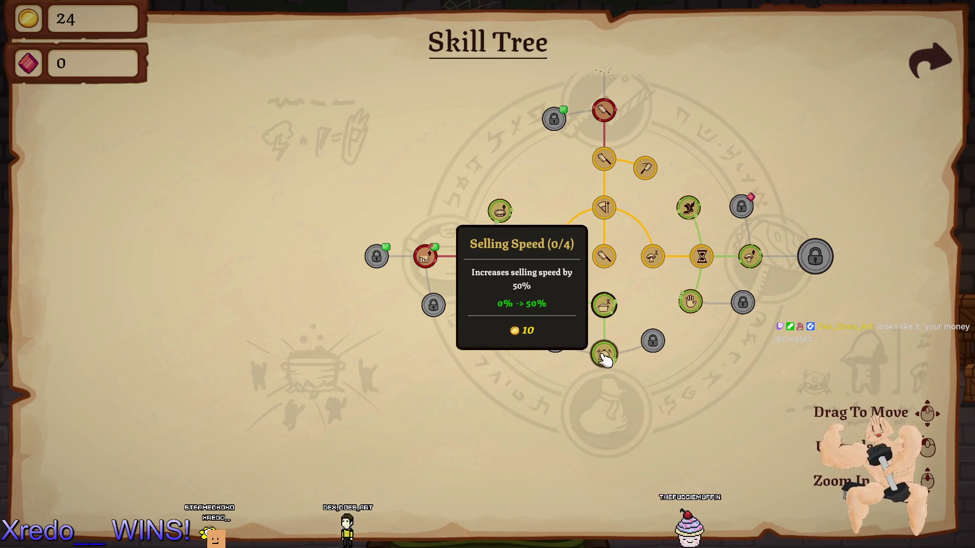
click(604, 357)
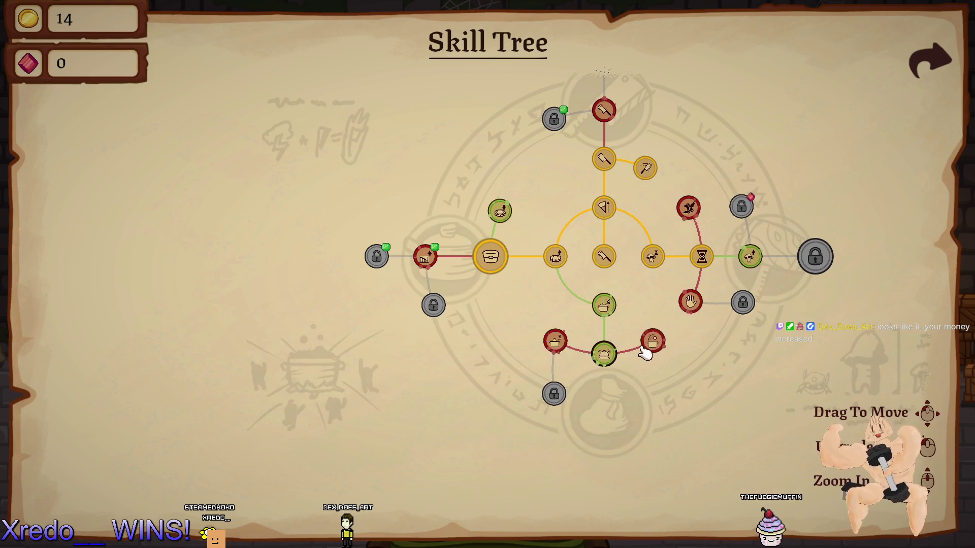
key(Escape)
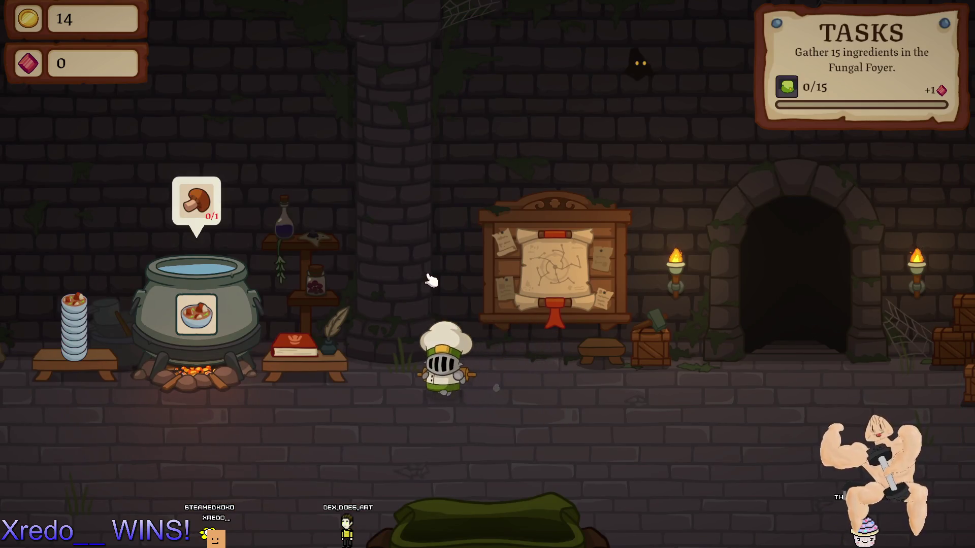
- Pick up the stack of soup bowls and carry it to the shop cart
key(a)
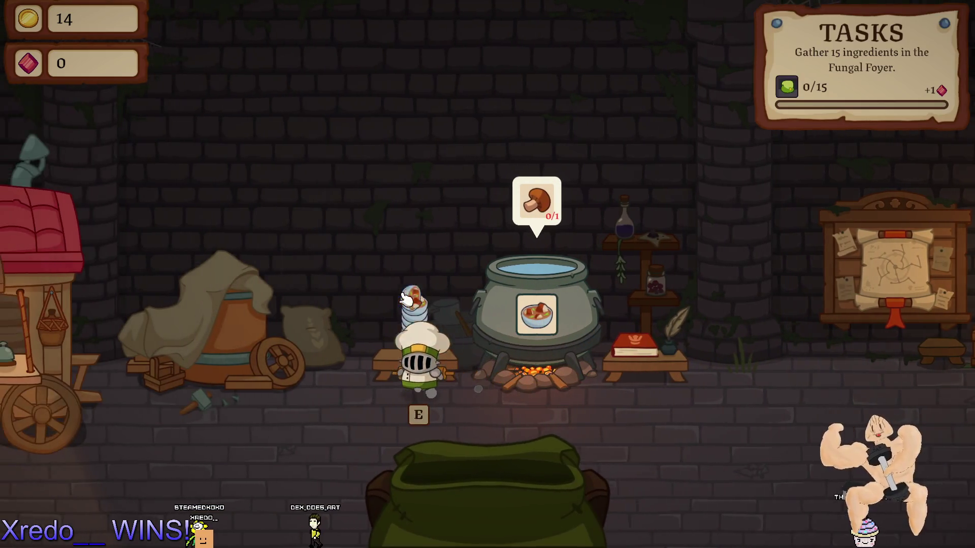
key(e)
key(a)
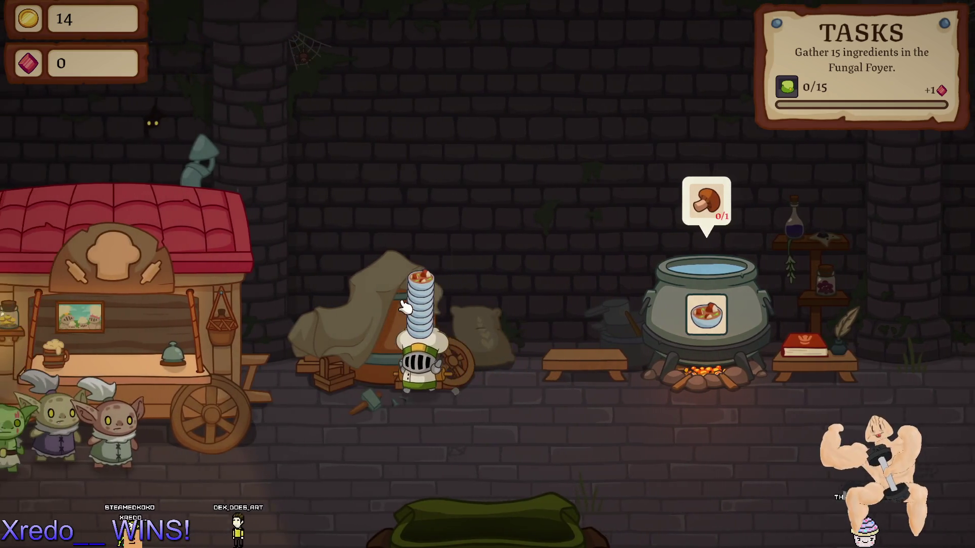
key(a)
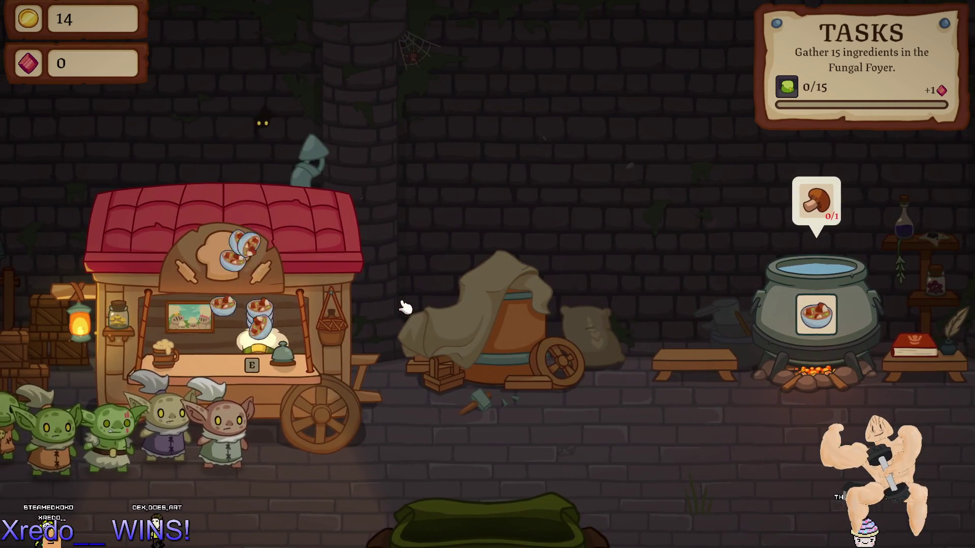
- Serve soup to each goblin customer, raising coins from 14 to 78, then return to the cauldron
key(e)
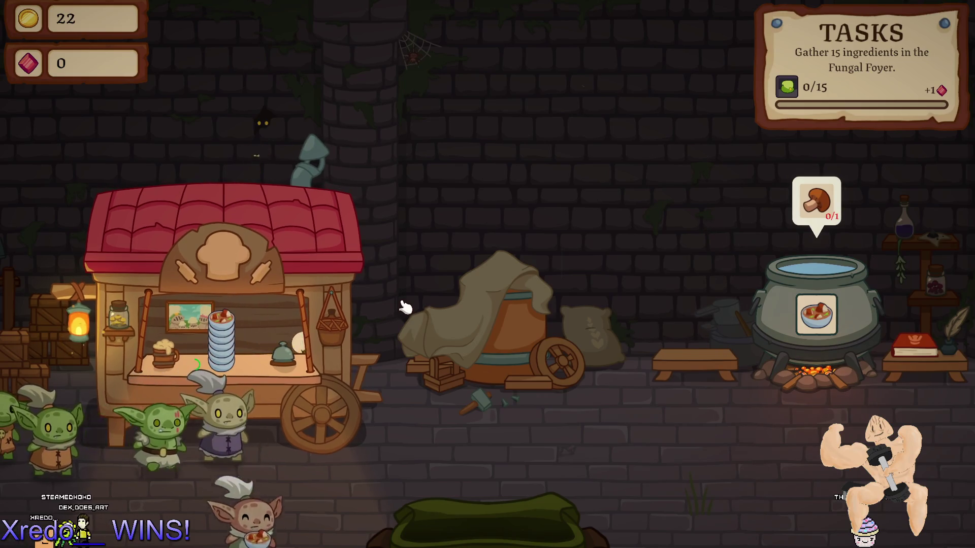
key(e)
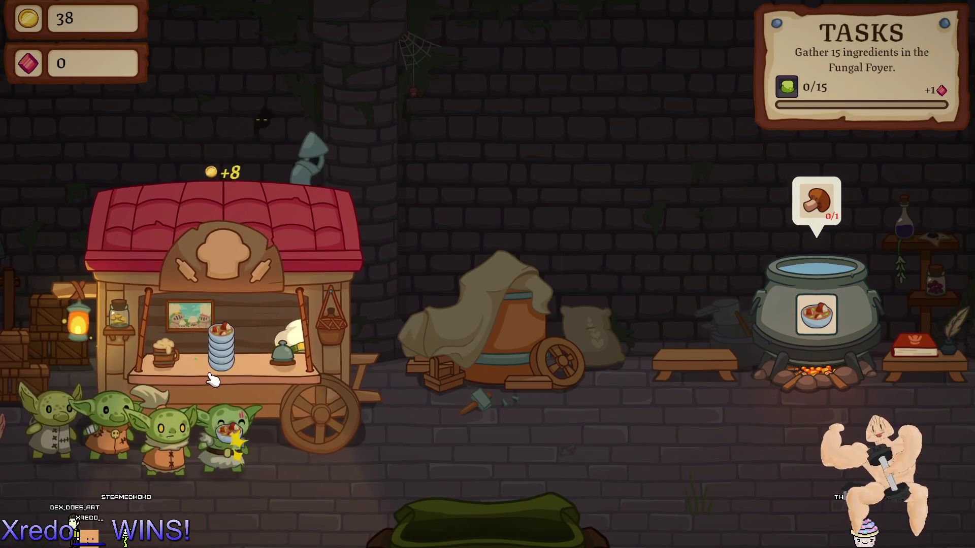
key(e)
key(e)
key(e)
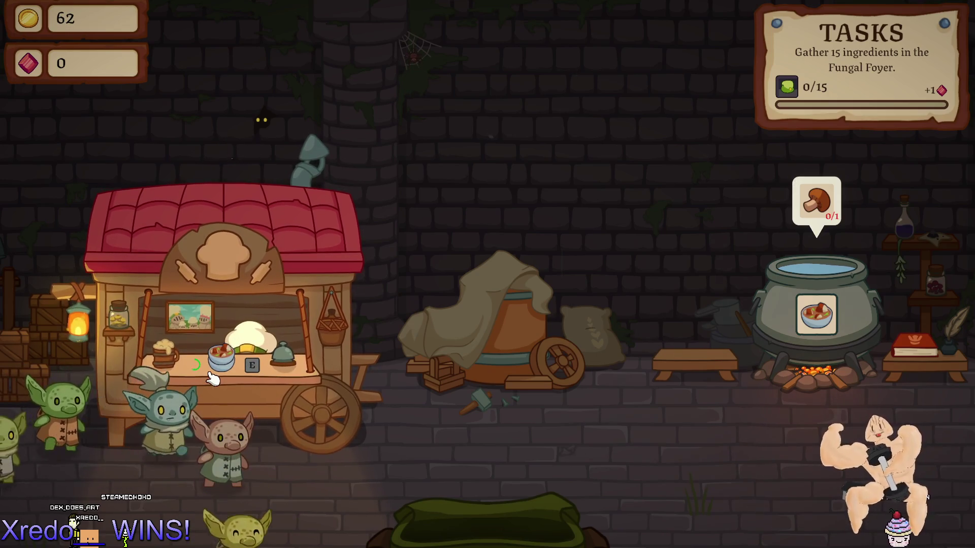
key(e)
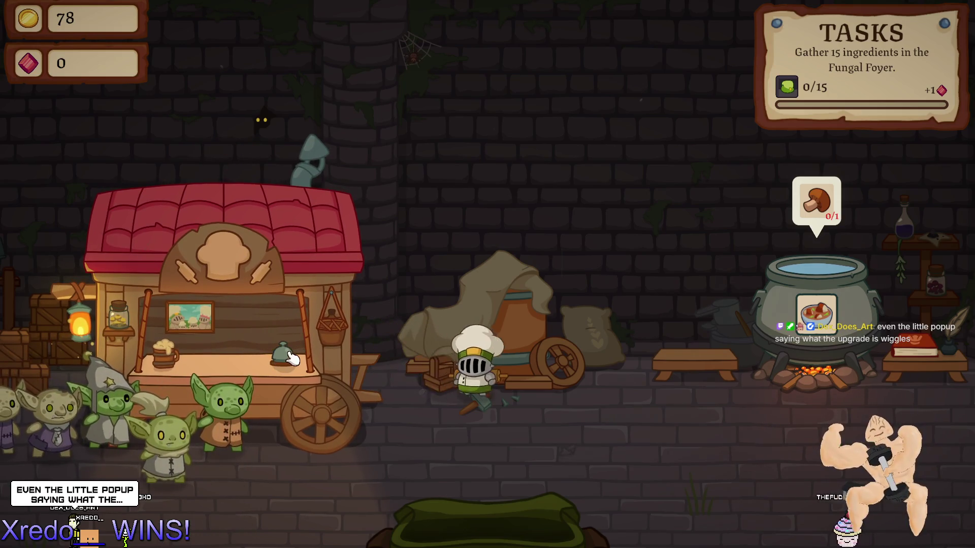
key(d)
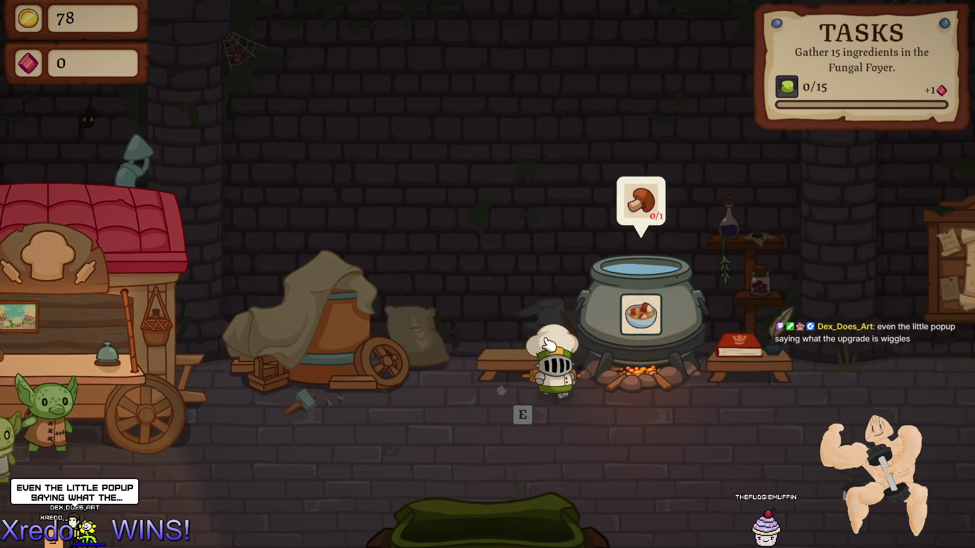
- Browse the recipe book at the cauldron, keeping Mushroom Soup as the recipe
key(e)
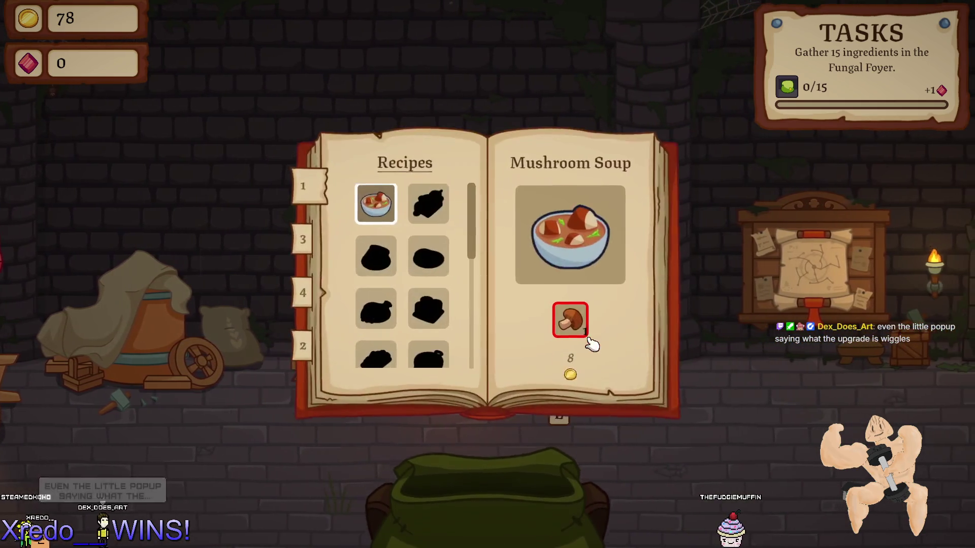
key(e)
key(e)
key(e)
key(e)
key(e)
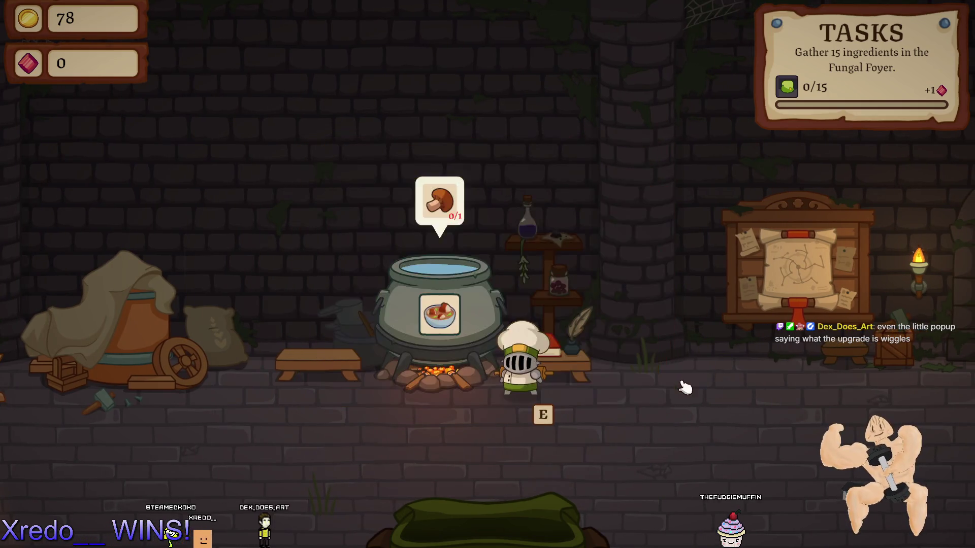
key(e)
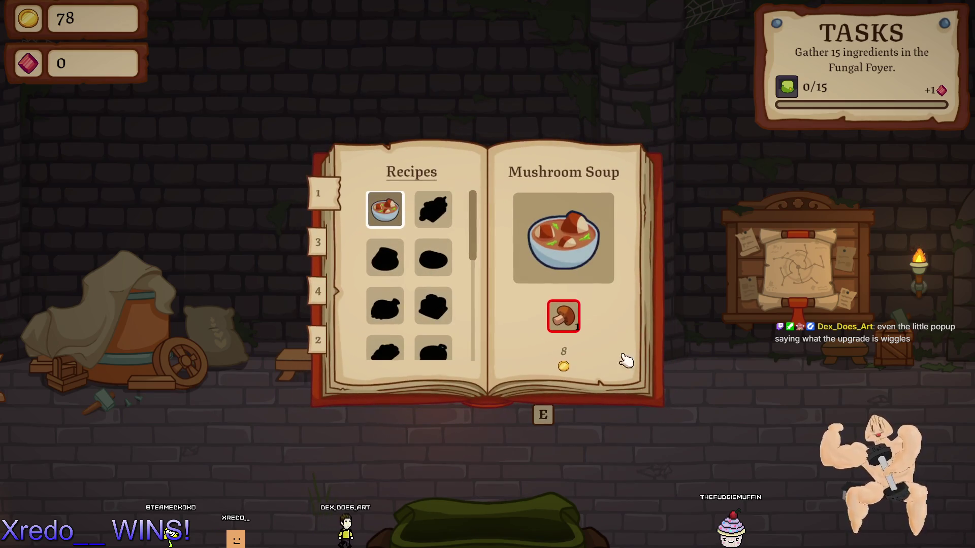
key(e)
key(e)
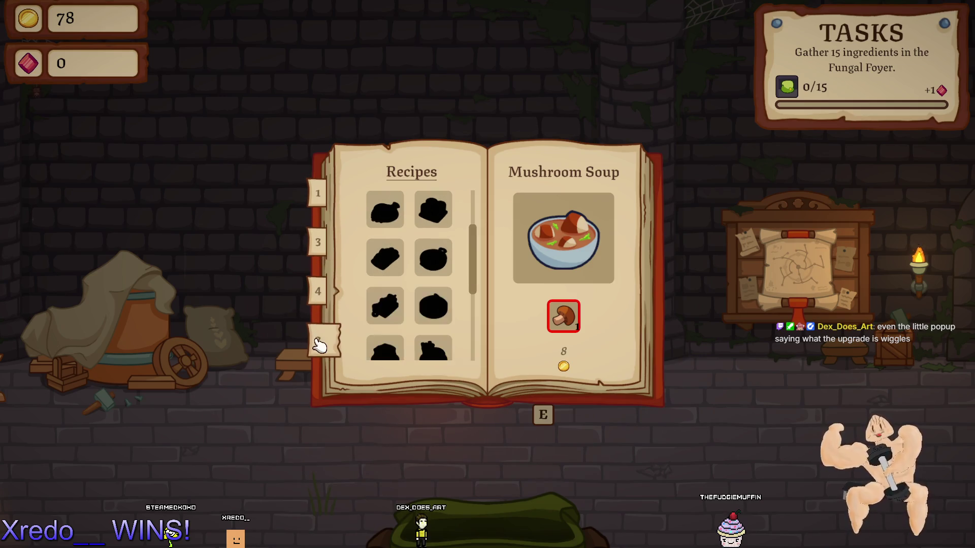
key(e)
key(e)
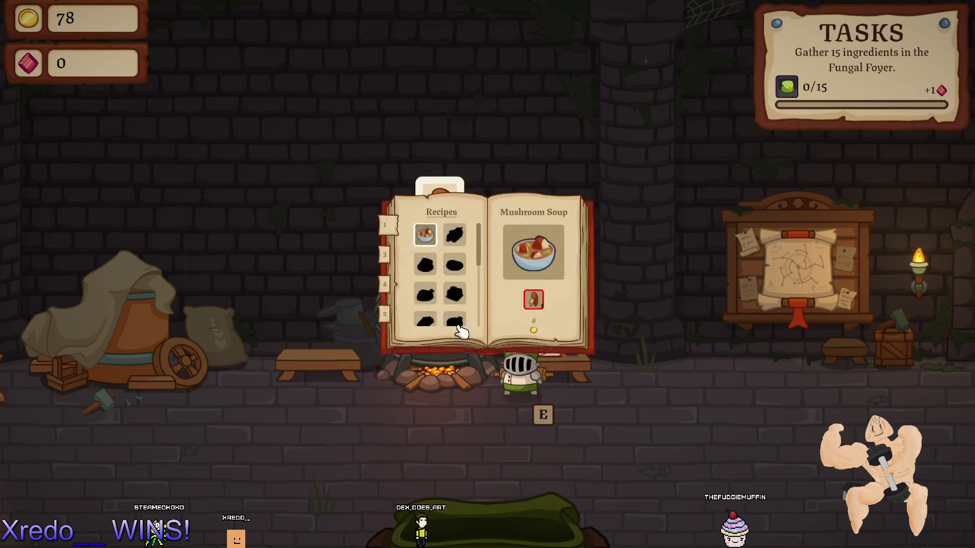
key(e)
key(e)
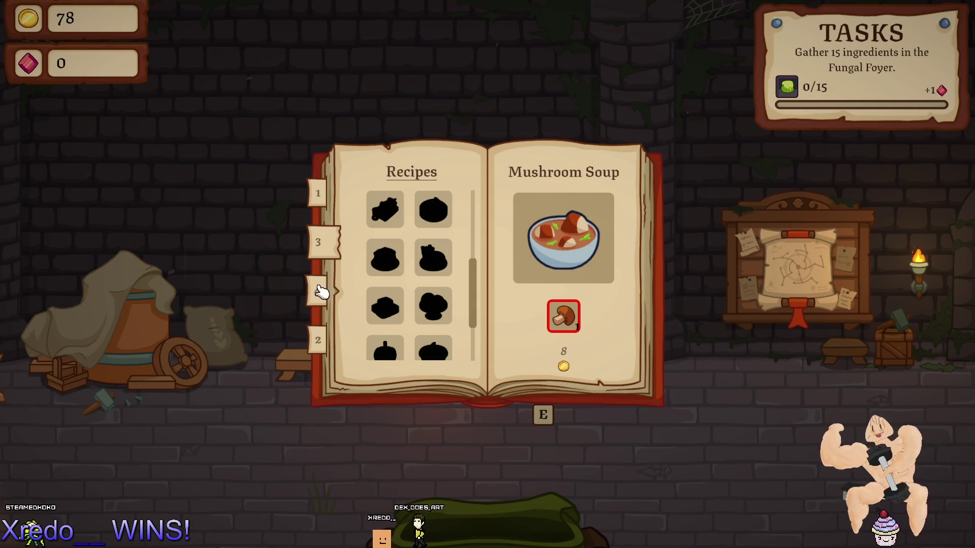
- Flip through recipe sections 4 and the last one, close the book and open the skill tree
click(321, 294)
click(321, 339)
key(e)
key(d)
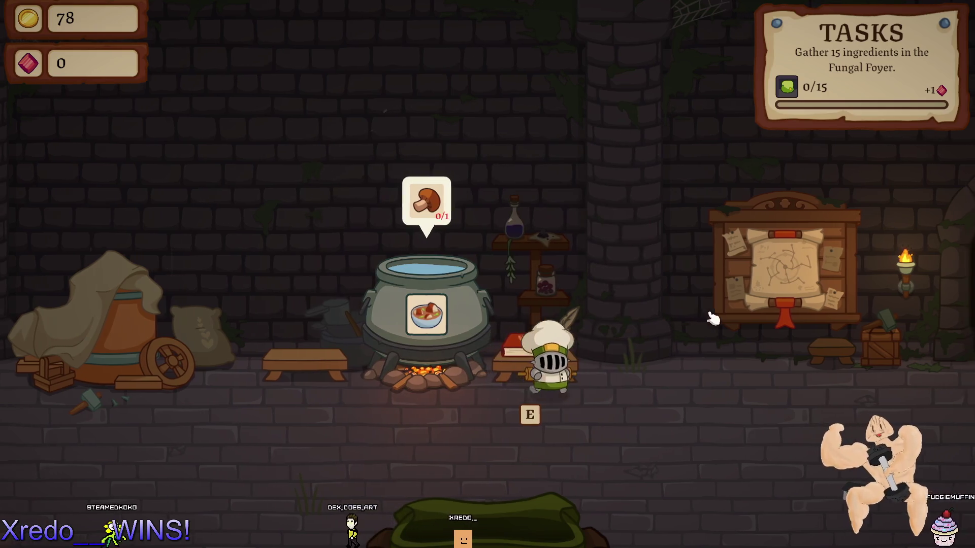
key(e)
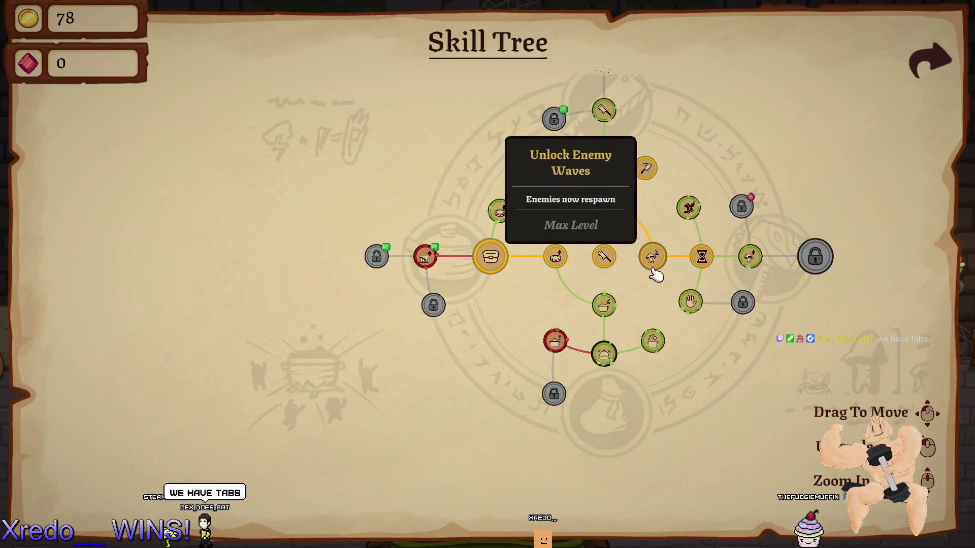
mouse_move(816, 257)
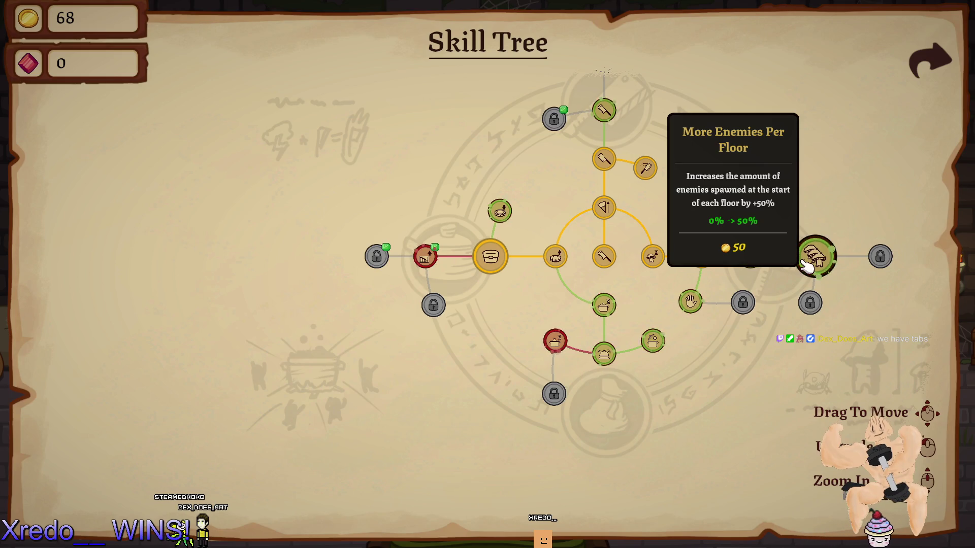
- Buy More Enemies Per Floor and another Selling Speed level, leaving 8 coins
click(808, 263)
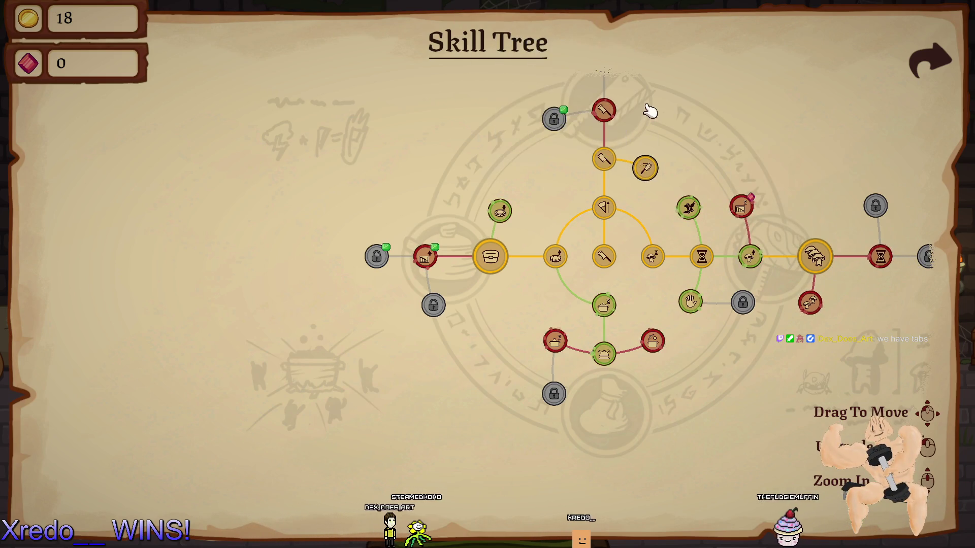
mouse_move(604, 353)
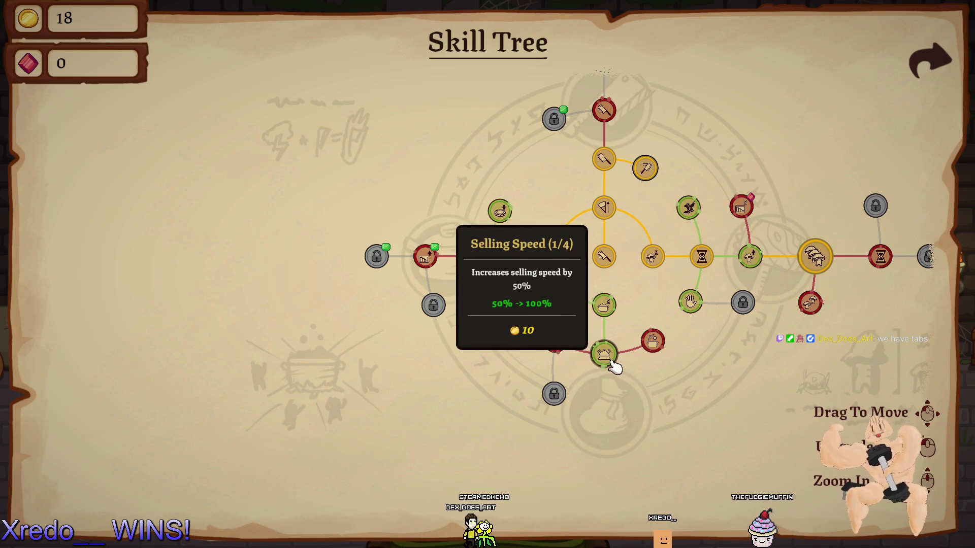
click(610, 363)
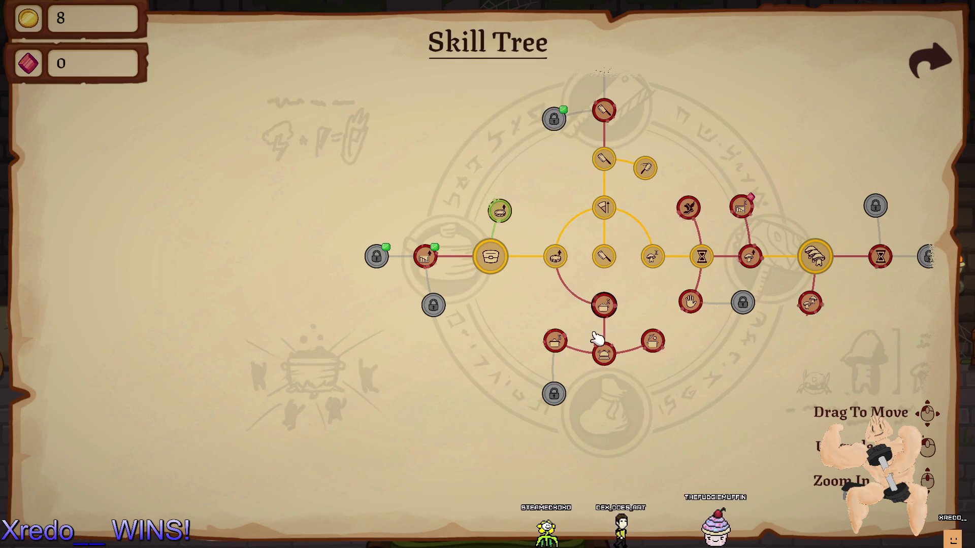
mouse_move(556, 256)
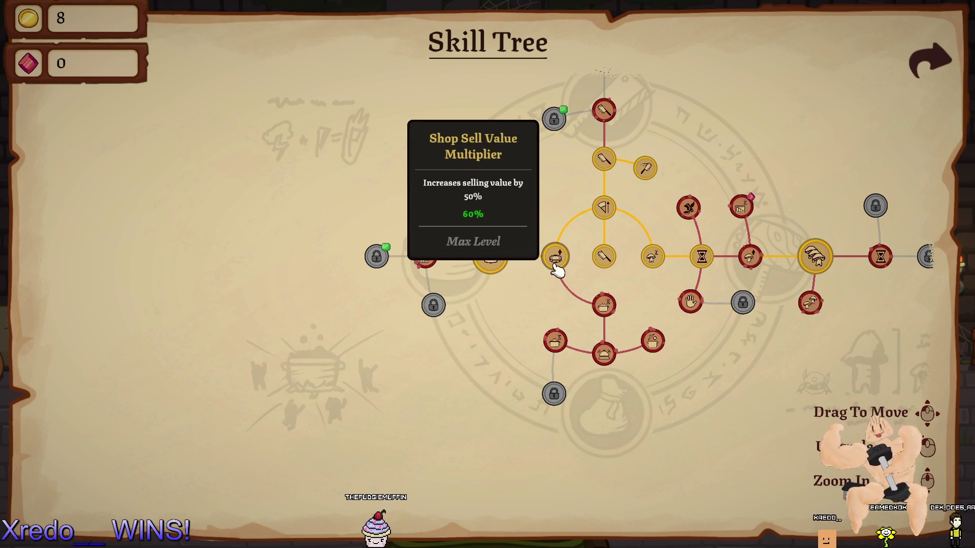
key(Escape)
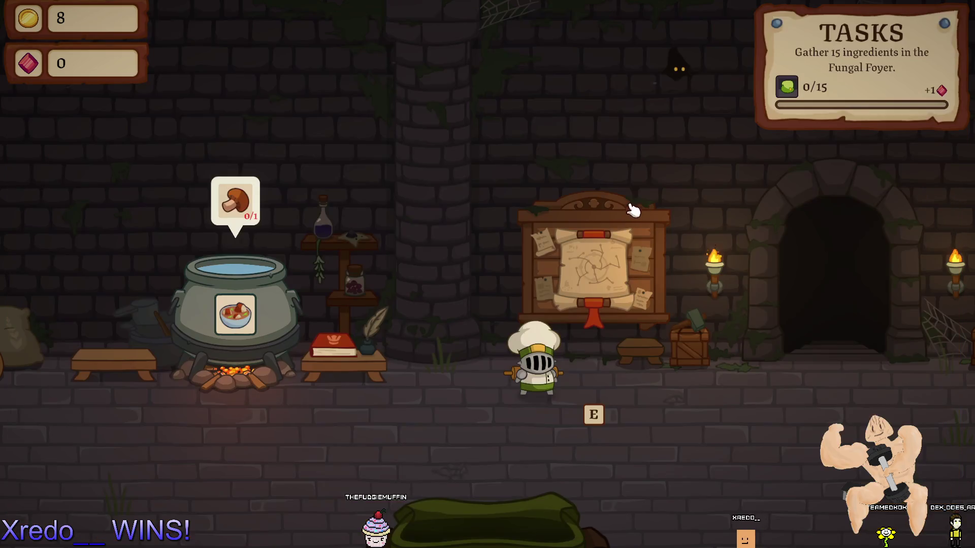
- Choose Fungal Foyer at the archway and start the run
key(d)
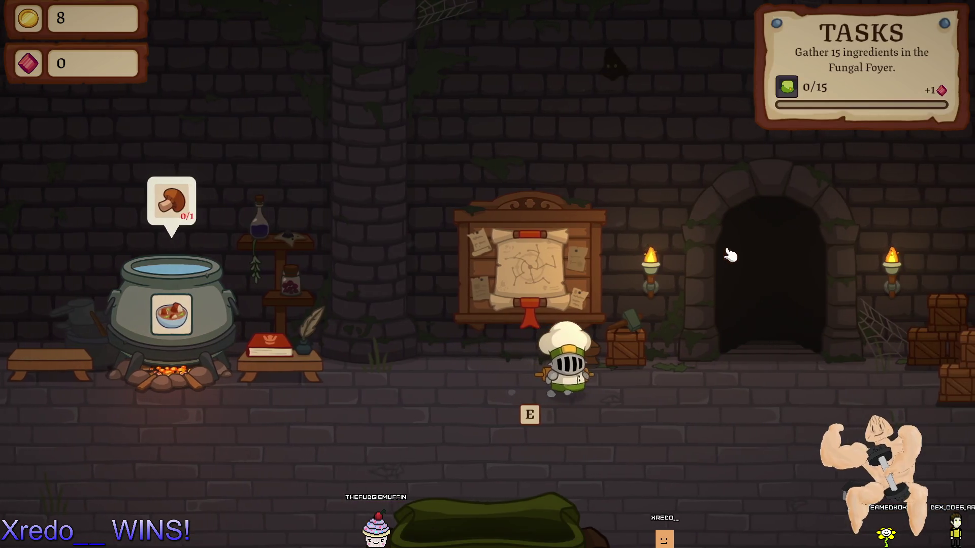
key(e)
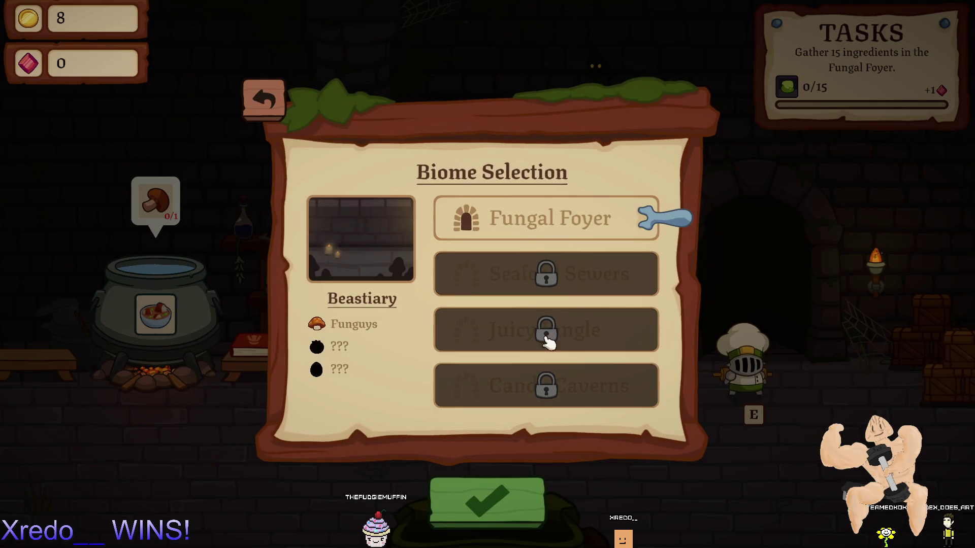
click(508, 504)
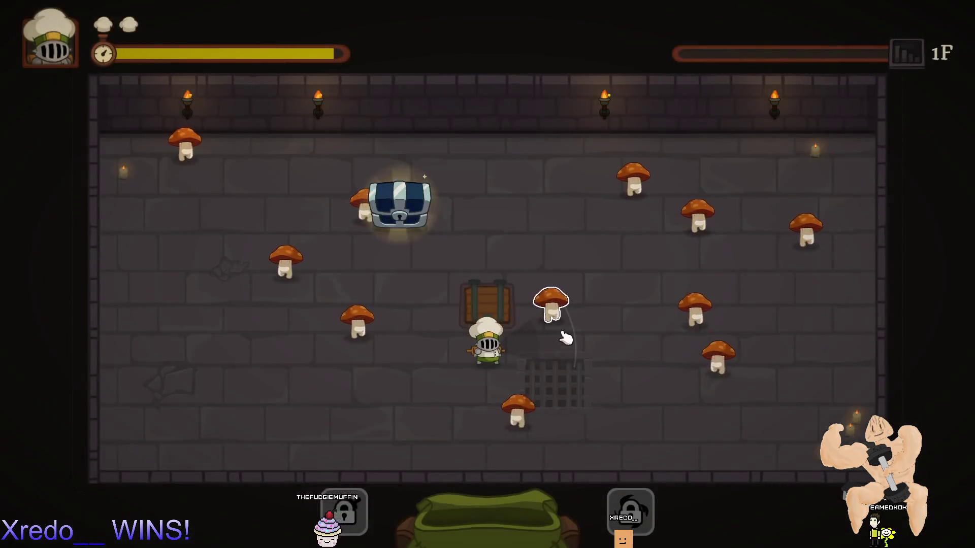
- Kill the mushrooms near the start and up-left for the first ingredients
key(a)
key(s)
click(331, 277)
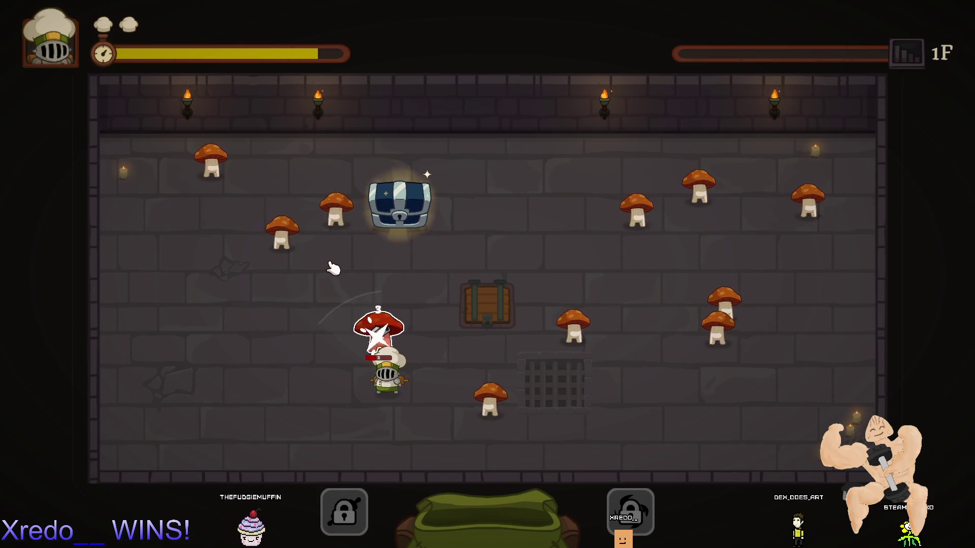
click(407, 267)
key(w)
key(a)
click(307, 193)
key(w)
key(a)
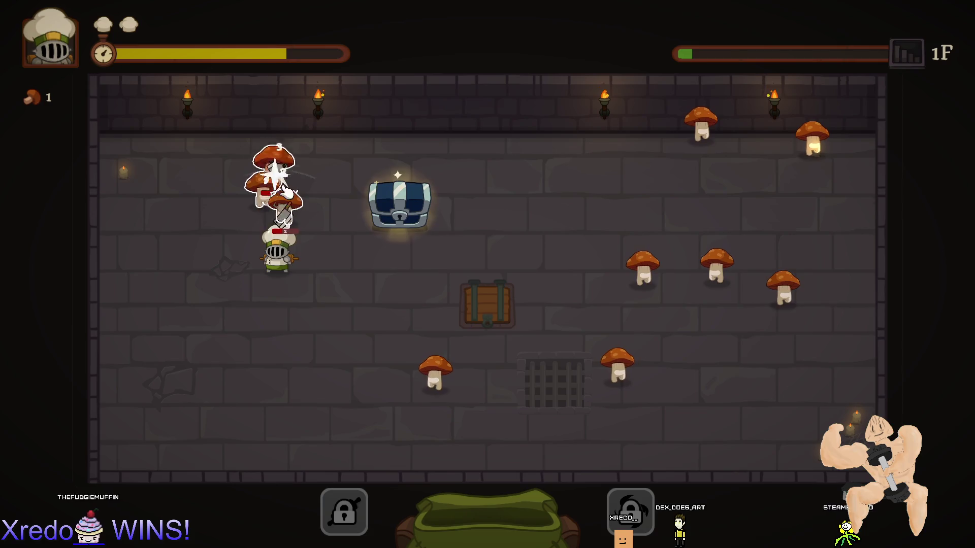
key(w)
click(328, 249)
- Break open the treasure chest for a gem and kill the mushrooms near the top wall
key(s)
key(d)
click(414, 380)
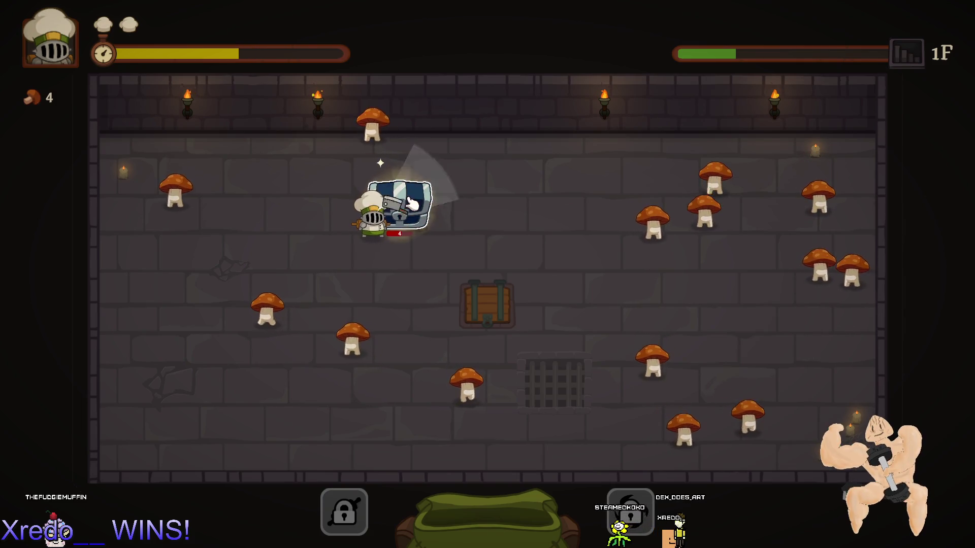
key(d)
click(379, 145)
click(399, 164)
key(d)
key(w)
key(a)
click(495, 207)
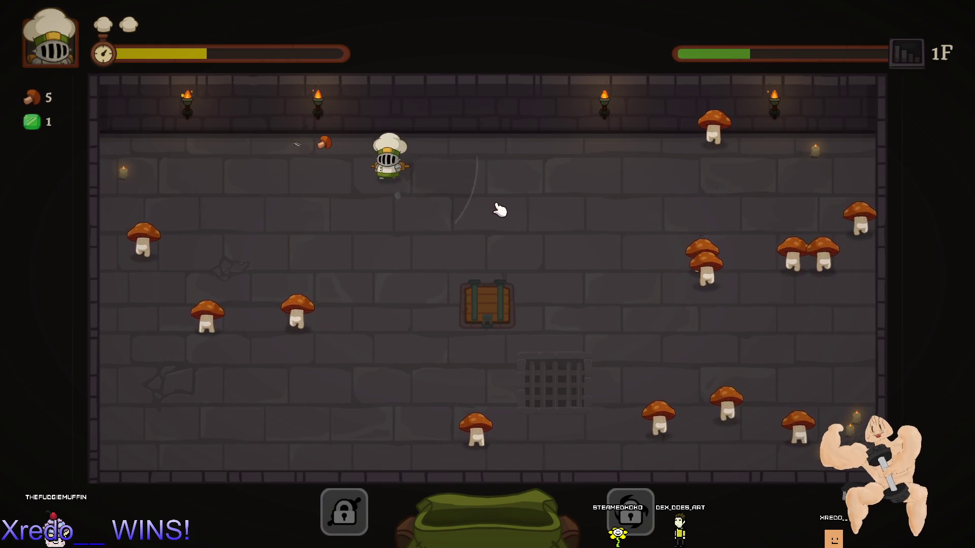
- Cross to the right side and clear the remaining mushrooms, reaching ten ingredients
key(d)
click(533, 209)
key(s)
key(d)
key(s)
click(780, 287)
key(d)
click(808, 343)
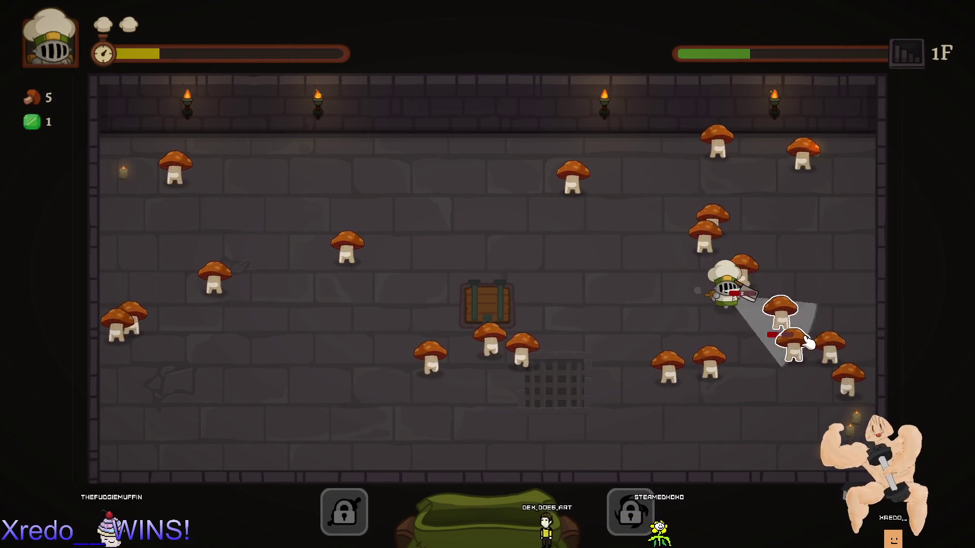
key(d)
key(s)
click(827, 374)
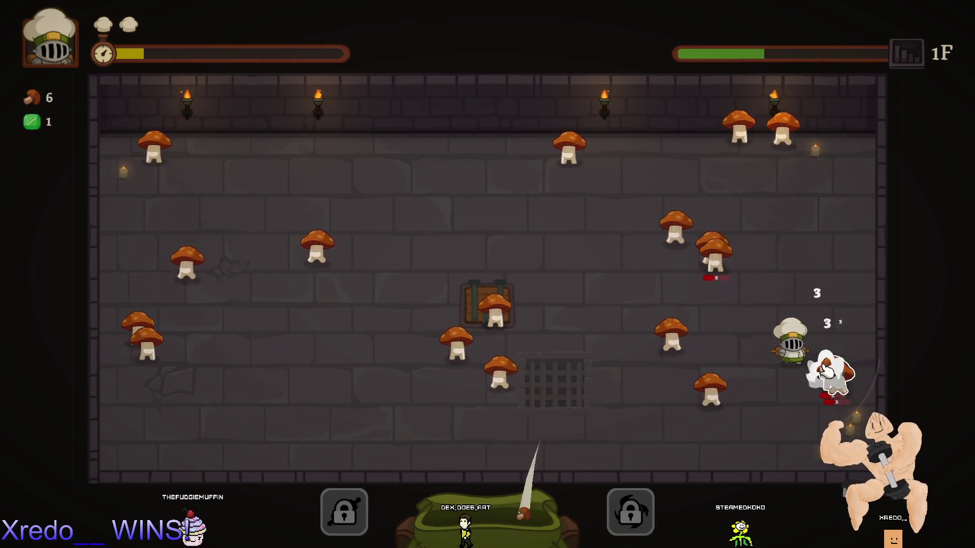
key(s)
click(671, 376)
key(w)
key(a)
click(653, 242)
click(653, 226)
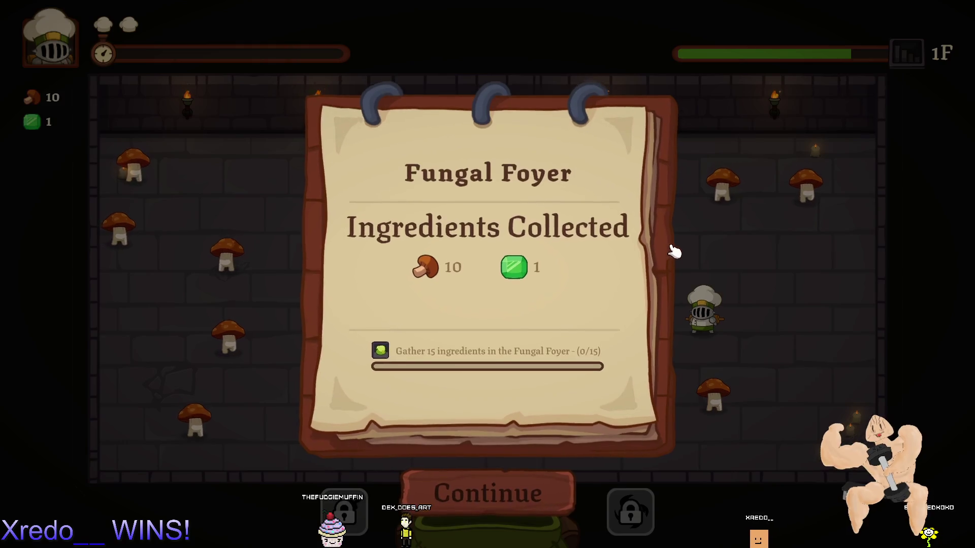
- Close the run results and confirm Fungal Foyer for another run
click(526, 492)
key(e)
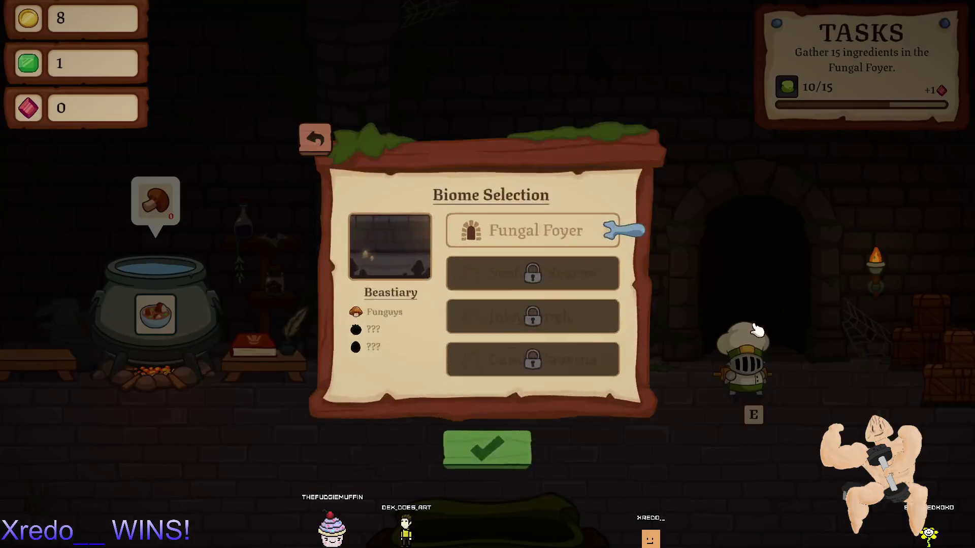
click(526, 505)
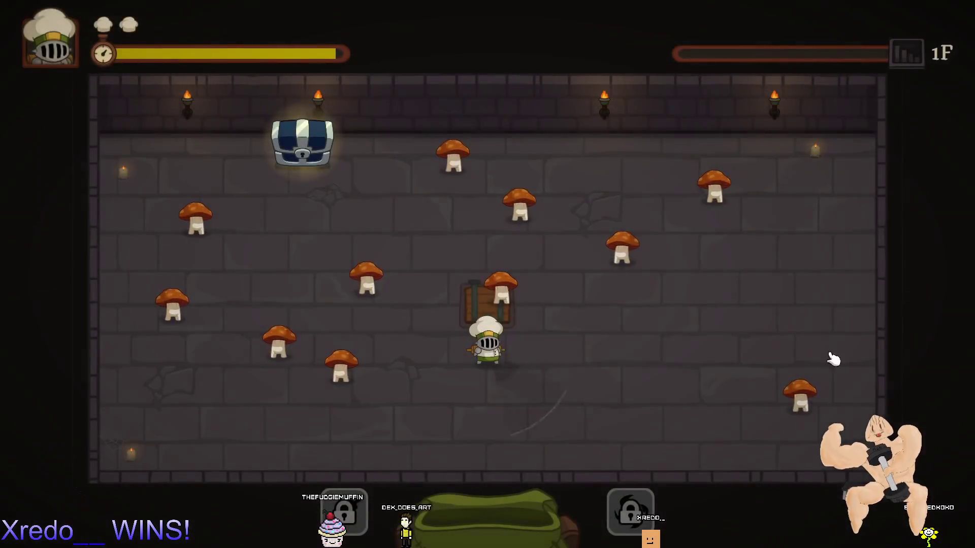
- Slash the upper-left mushrooms for meat and break open the treasure chest
key(w)
click(361, 203)
key(a)
click(335, 226)
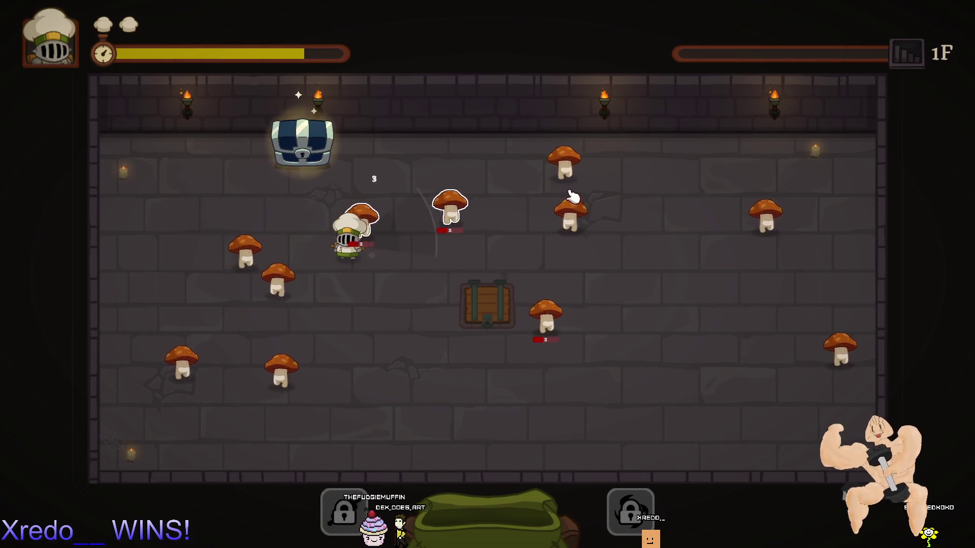
click(533, 206)
key(w)
key(a)
click(347, 164)
click(320, 311)
click(315, 299)
key(s)
click(364, 327)
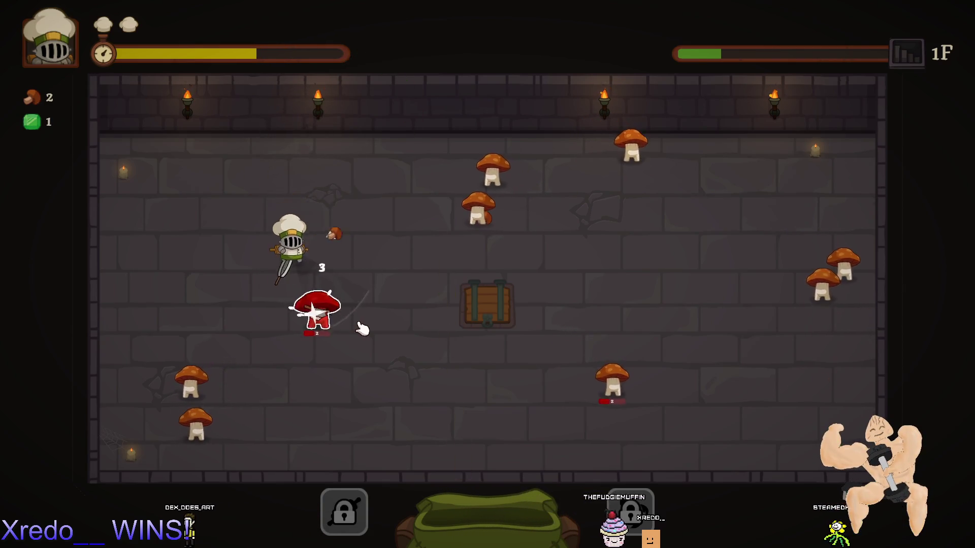
click(491, 243)
- Clear the group of three mushrooms on the right and the one by the top-left torch
key(d)
key(w)
click(509, 174)
key(w)
click(495, 164)
click(449, 136)
click(450, 137)
key(w)
key(d)
key(a)
click(290, 189)
key(d)
- Kill the lower-left mushrooms to reach the tenth meat, finishing near the crate
key(s)
click(316, 220)
click(244, 283)
key(s)
key(a)
click(263, 324)
click(263, 320)
key(a)
key(s)
click(252, 411)
key(s)
key(d)
click(396, 404)
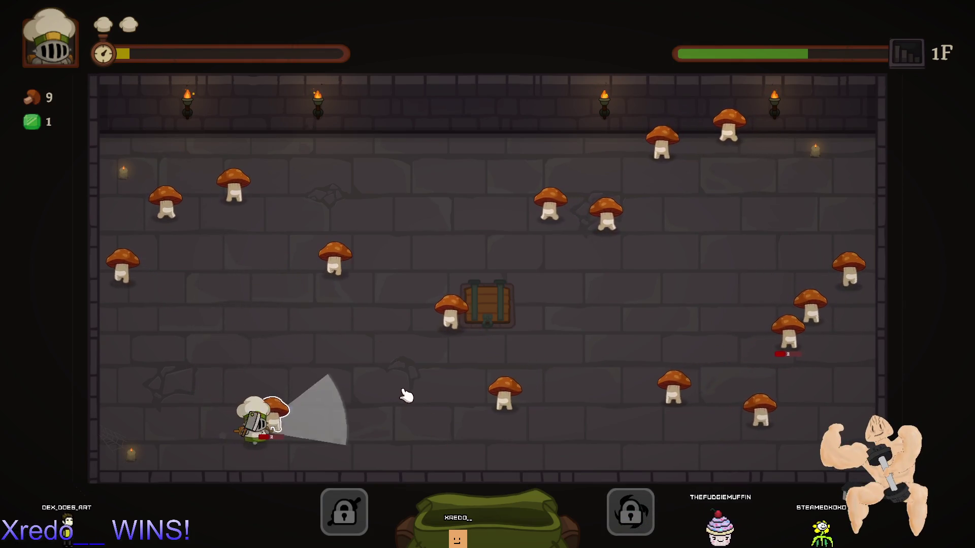
key(w)
key(d)
click(457, 290)
click(461, 283)
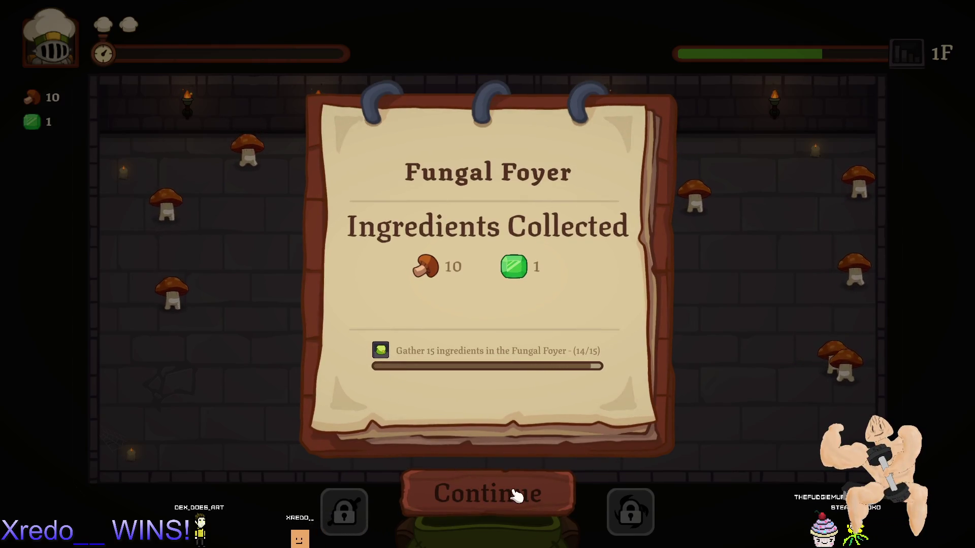
- Close the run summary, dismiss the 15/15 task notice and accept the Gather 5 Gems task
click(514, 495)
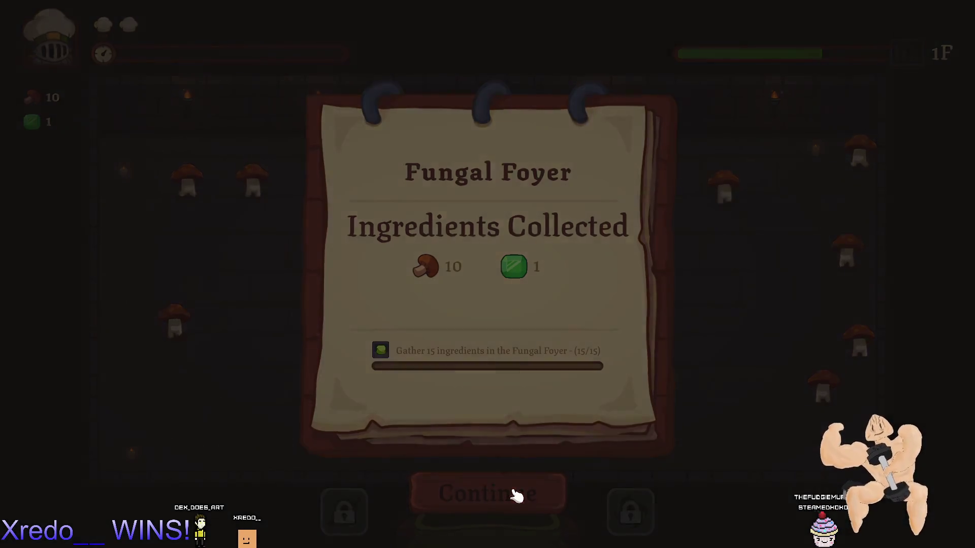
click(491, 352)
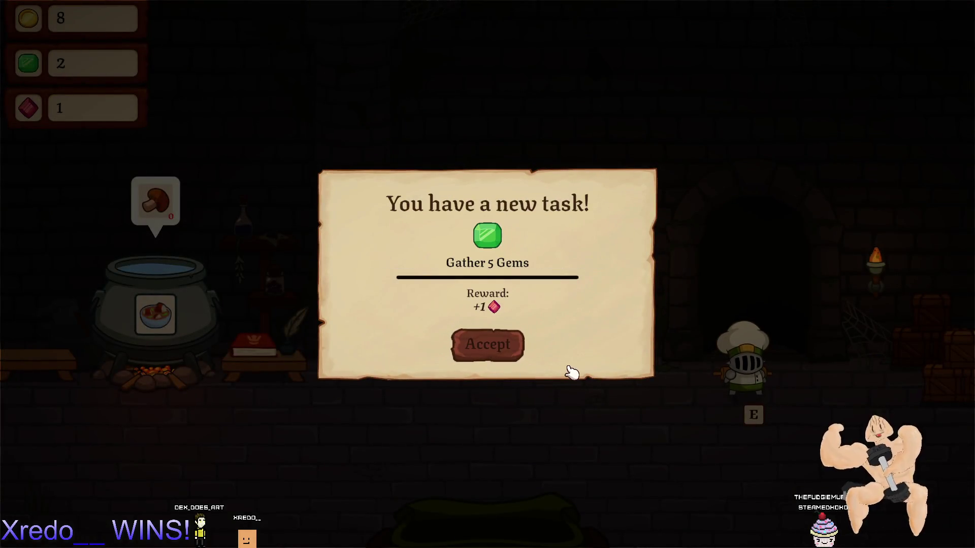
click(492, 363)
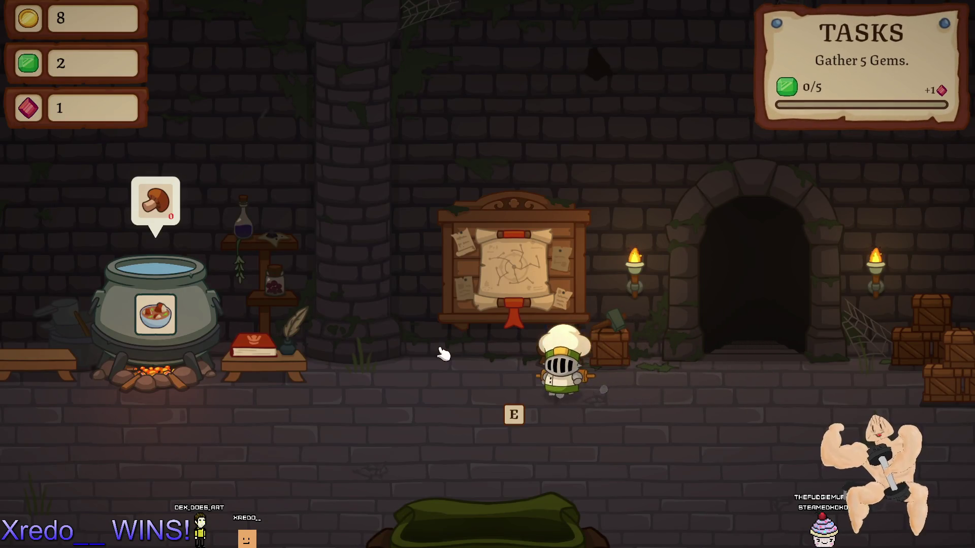
- Wander the hub left past the goblin shop and back right past the cauldron
key(a)
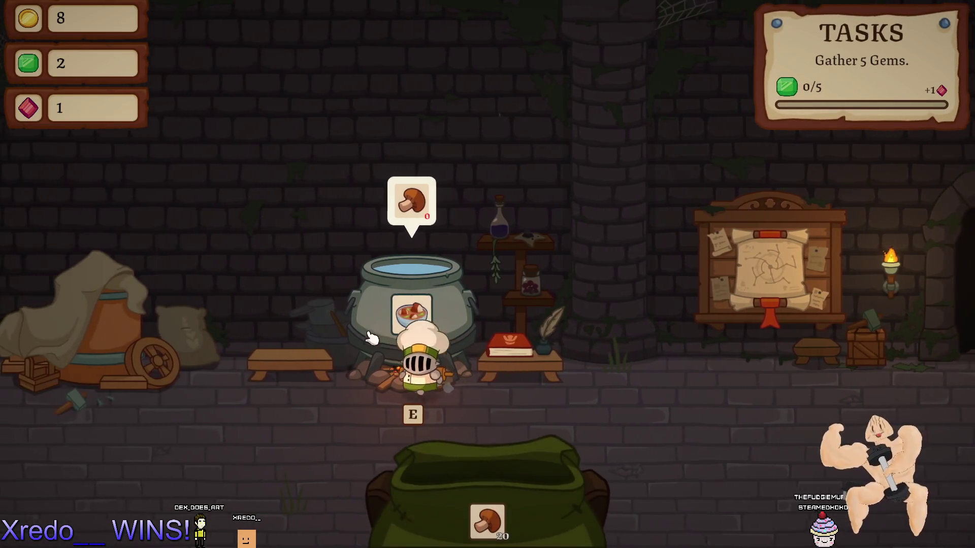
key(a)
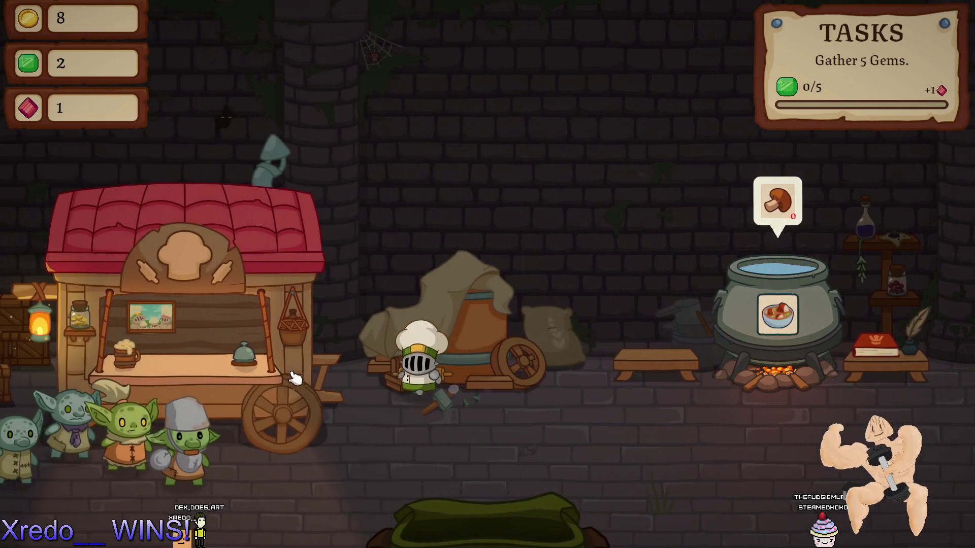
key(a)
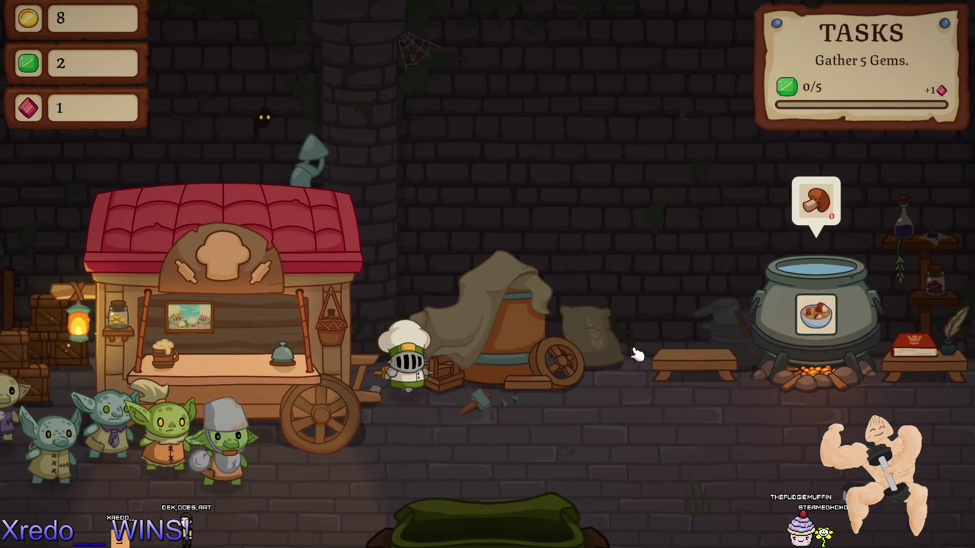
key(d)
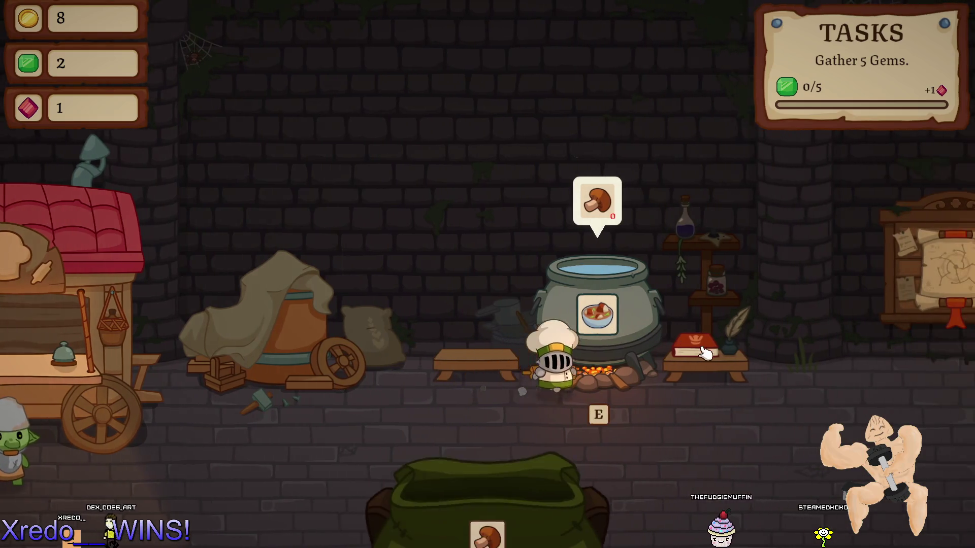
key(d)
- Open the skill tree at the notice board and pan it to look around
key(e)
key(e)
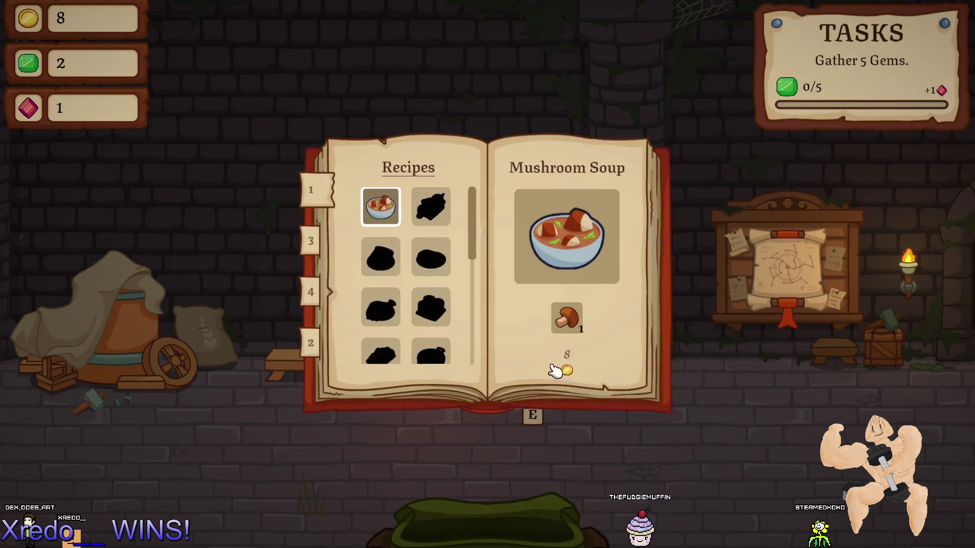
key(d)
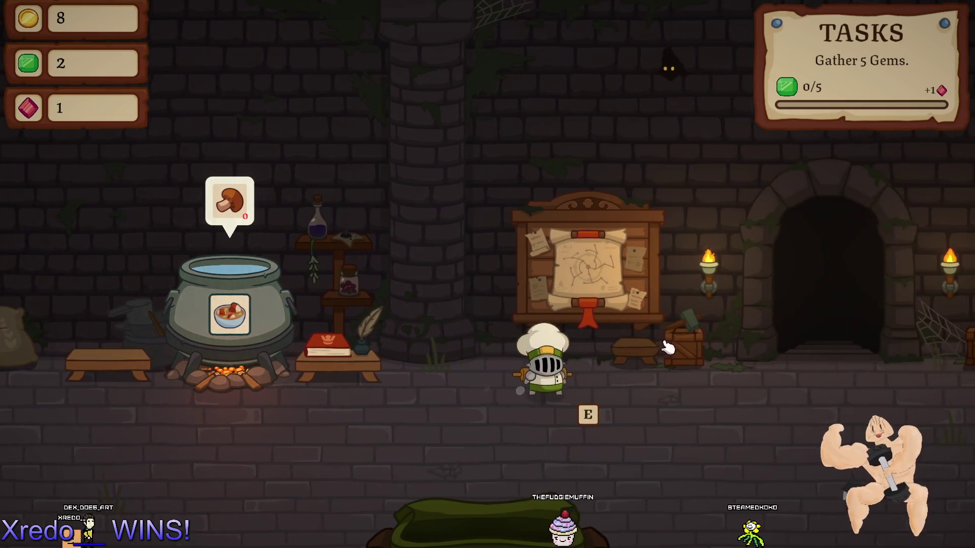
key(e)
mouse_move(653, 163)
mouse_down()
mouse_move(559, 243)
mouse_move(534, 183)
mouse_up()
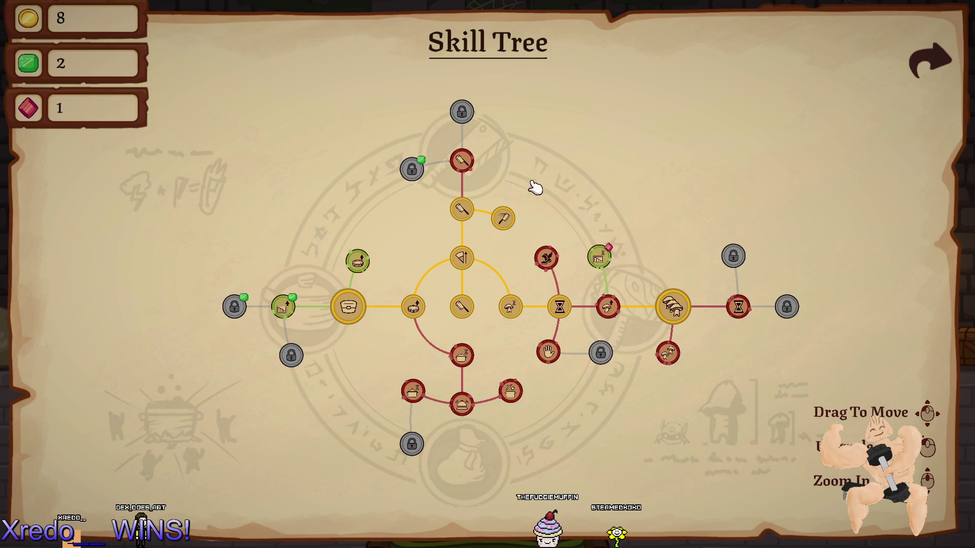
scroll(581, 235, down, 2)
scroll(651, 261, up, 3)
- Pan the skill tree slightly, then close it without buying anything
drag(700, 261, 658, 260)
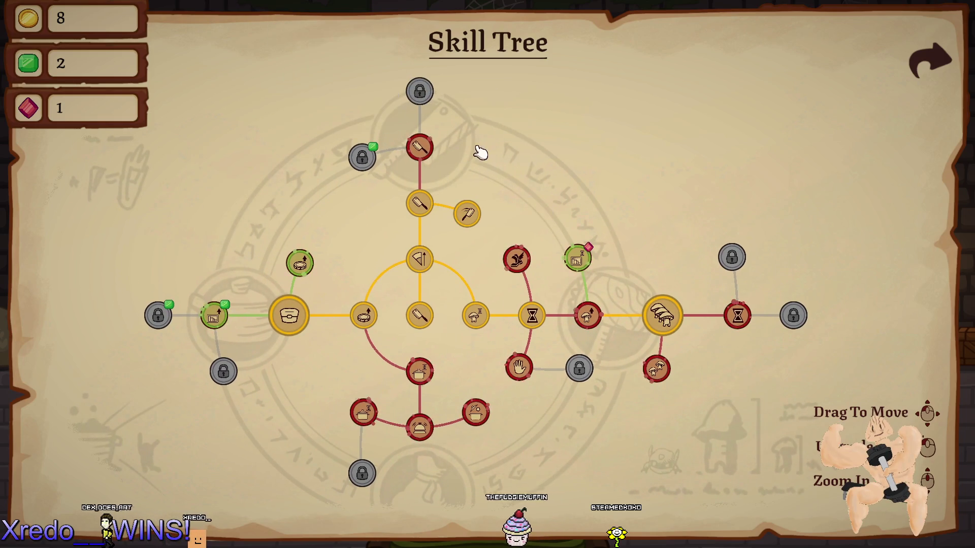
click(944, 68)
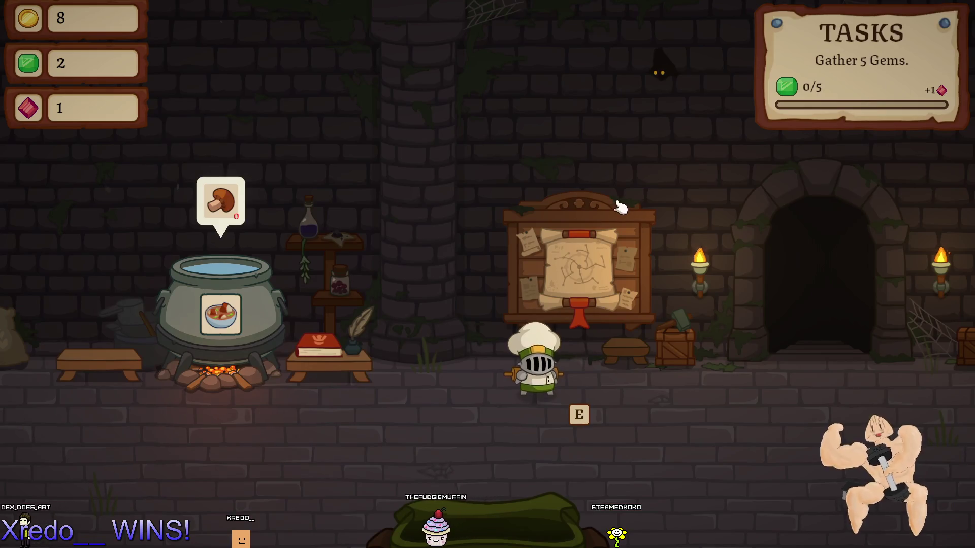
- Drop the mushrooms into the cauldron and carry the first soups to the goblin cart
key(a)
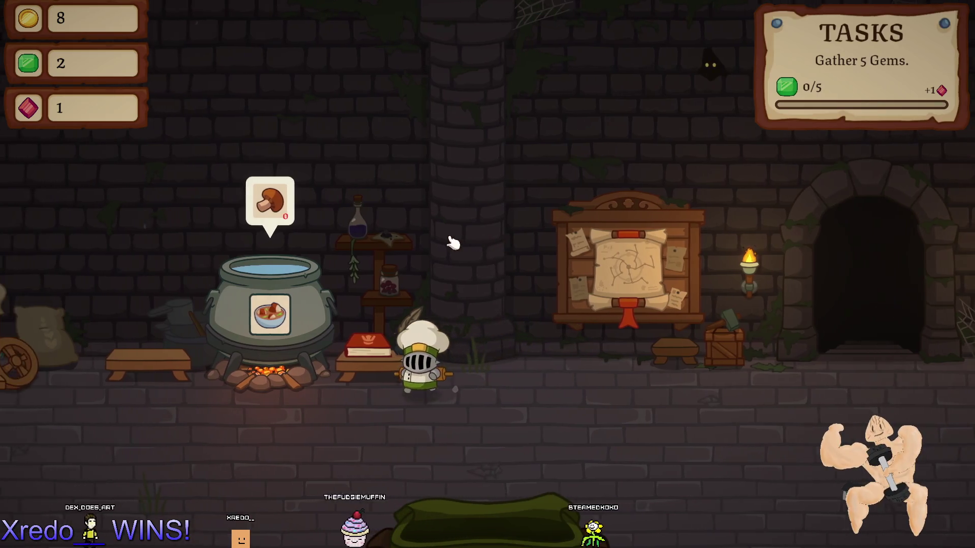
key(e)
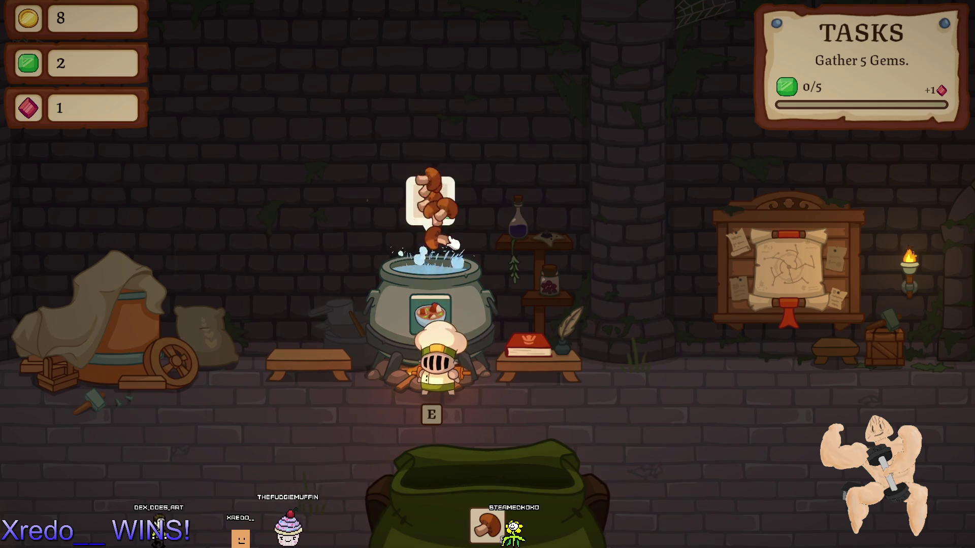
key(a)
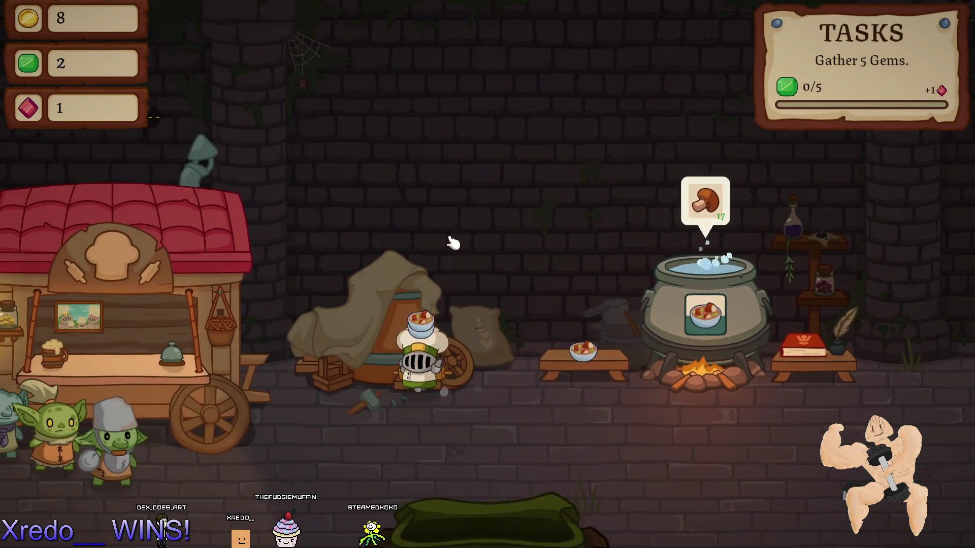
key(a)
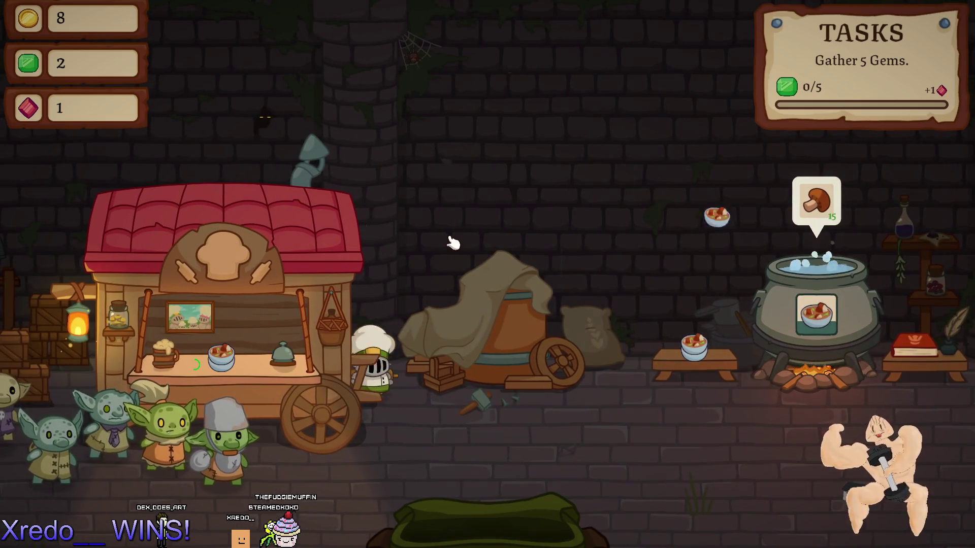
key(d)
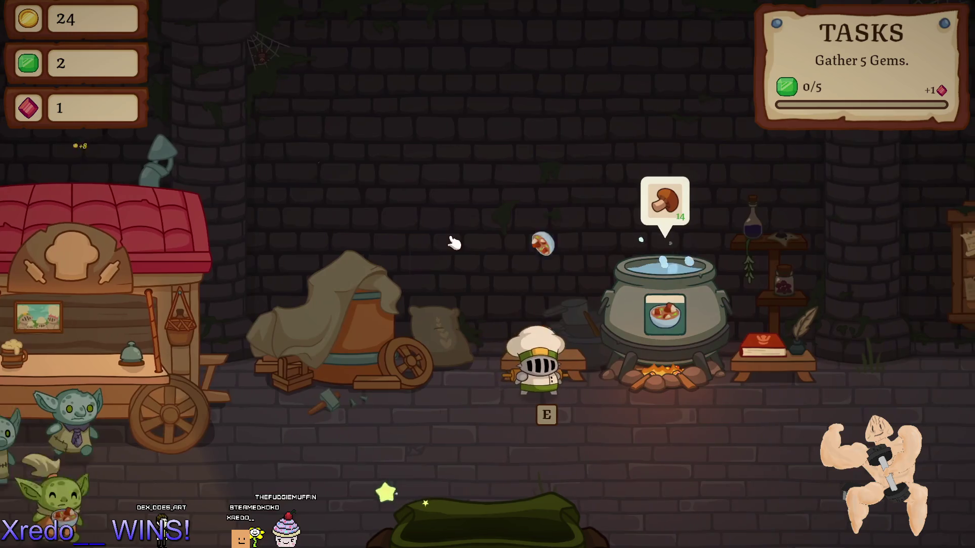
key(a)
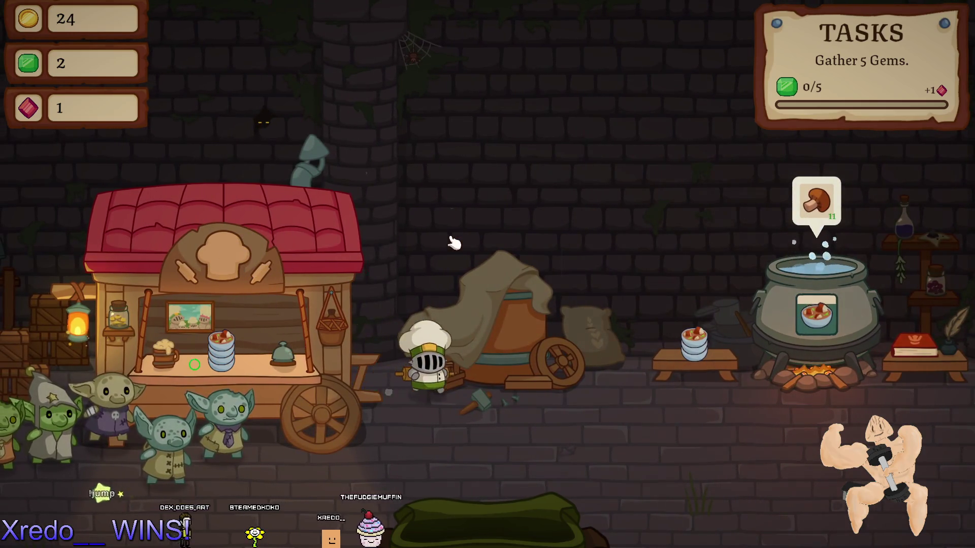
- Ferry more soup bowls from the cauldron to the goblin cart, raising coins to 168
key(d)
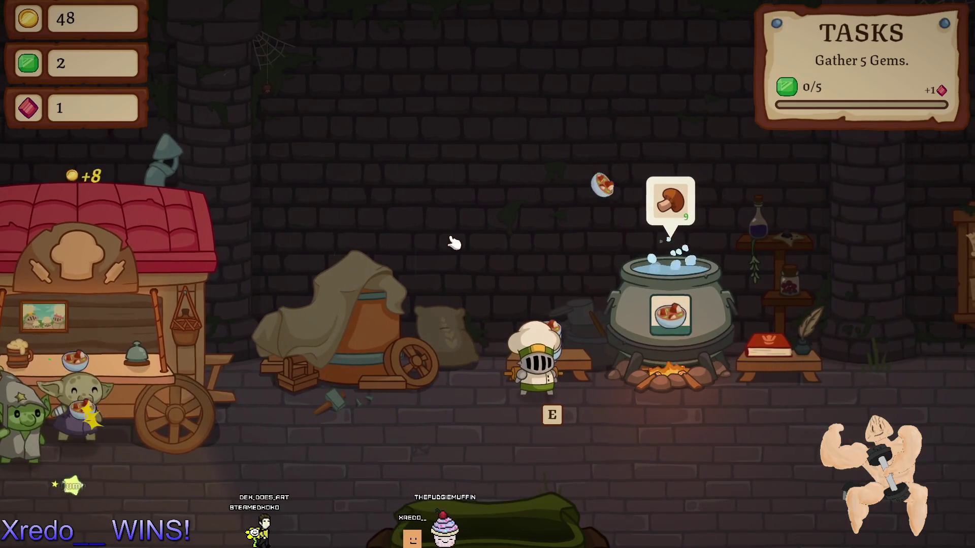
key(a)
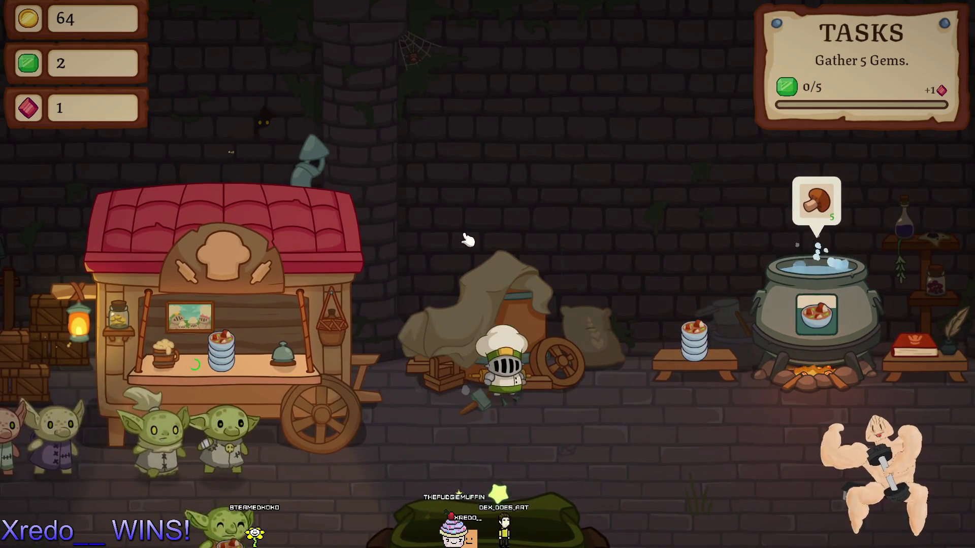
key(d)
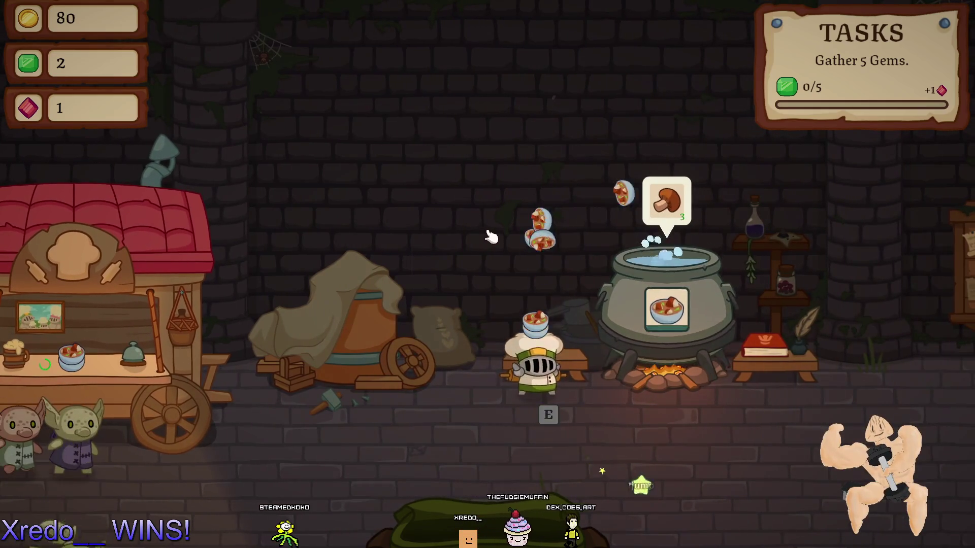
key(a)
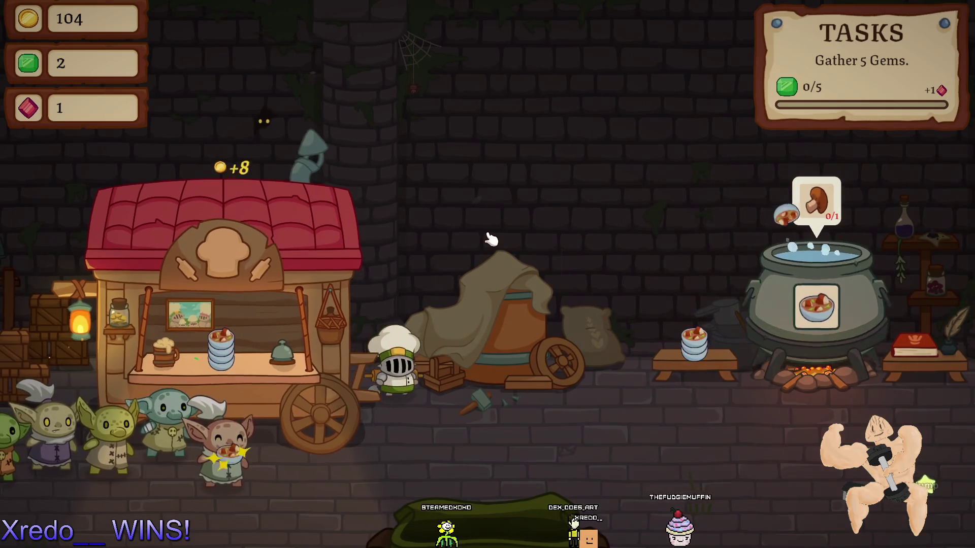
key(d)
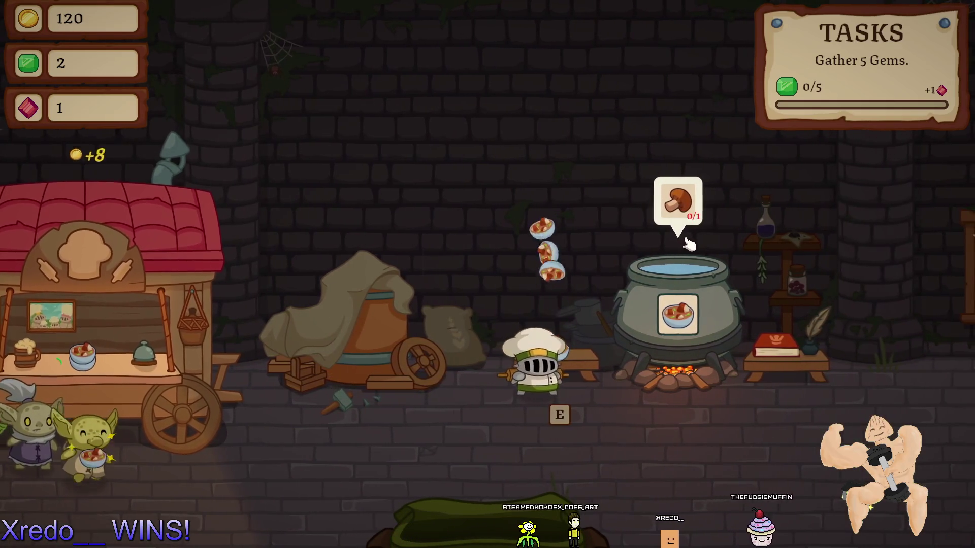
key(a)
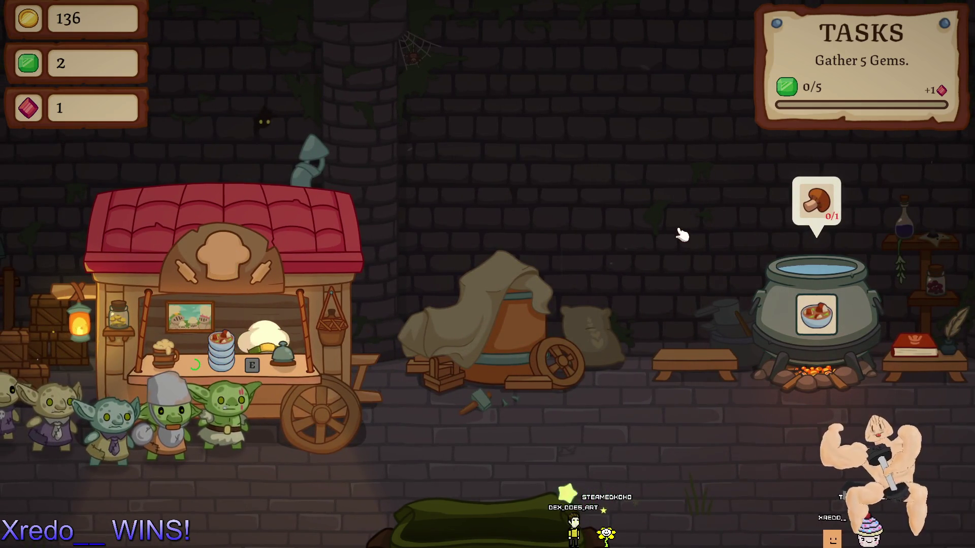
key(d)
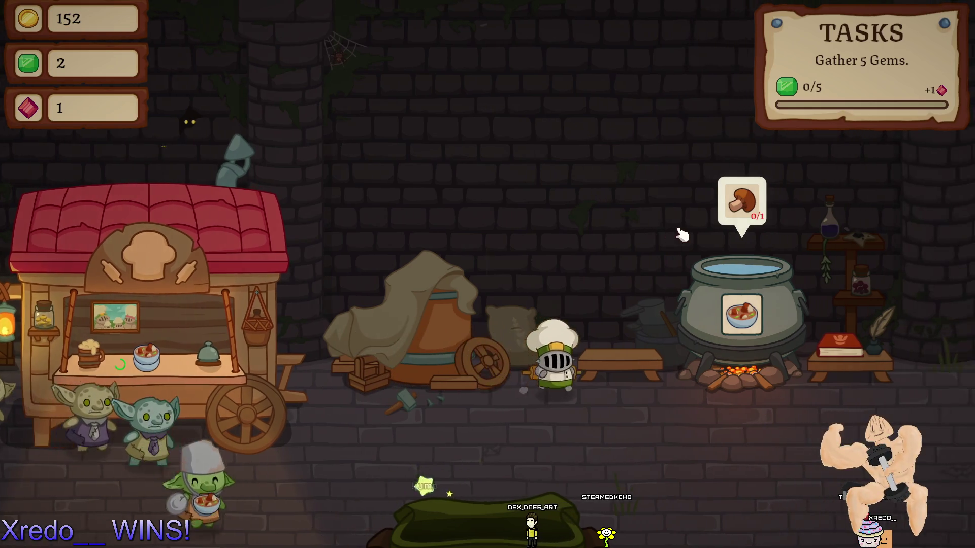
- Walk right past the cauldron to the map board and open the skill tree
key(d)
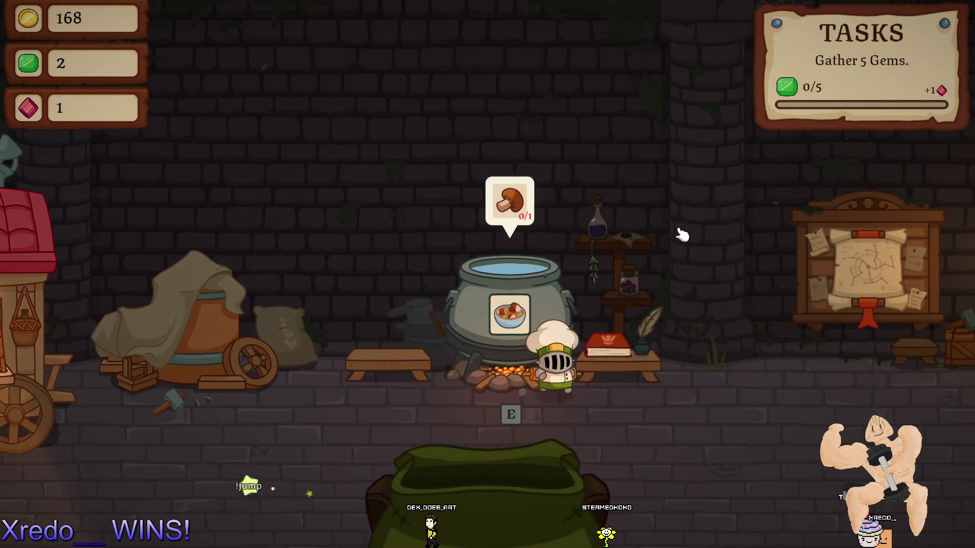
key(d)
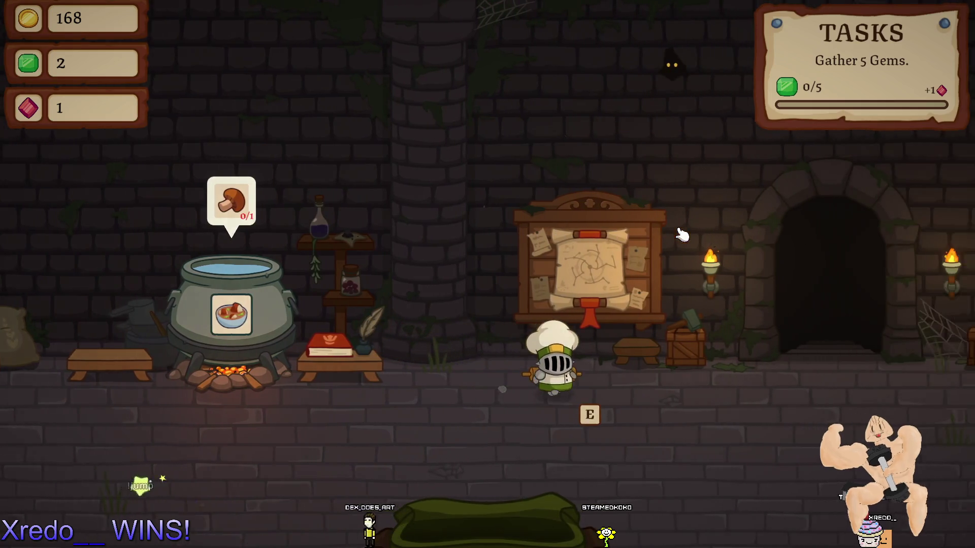
key(e)
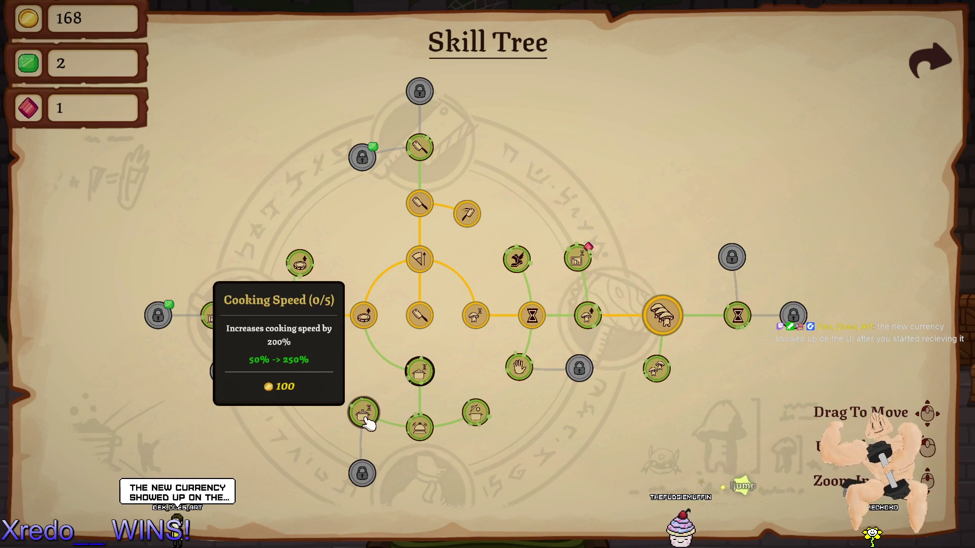
mouse_move(300, 264)
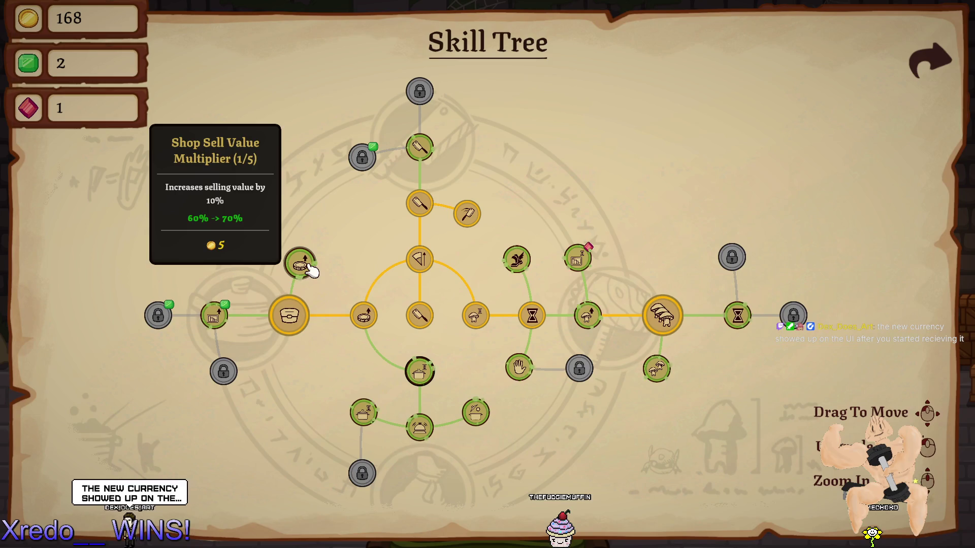
- Max out the Shop Sell Value Multiplier with three upgrades
click(308, 269)
click(308, 269)
click(308, 269)
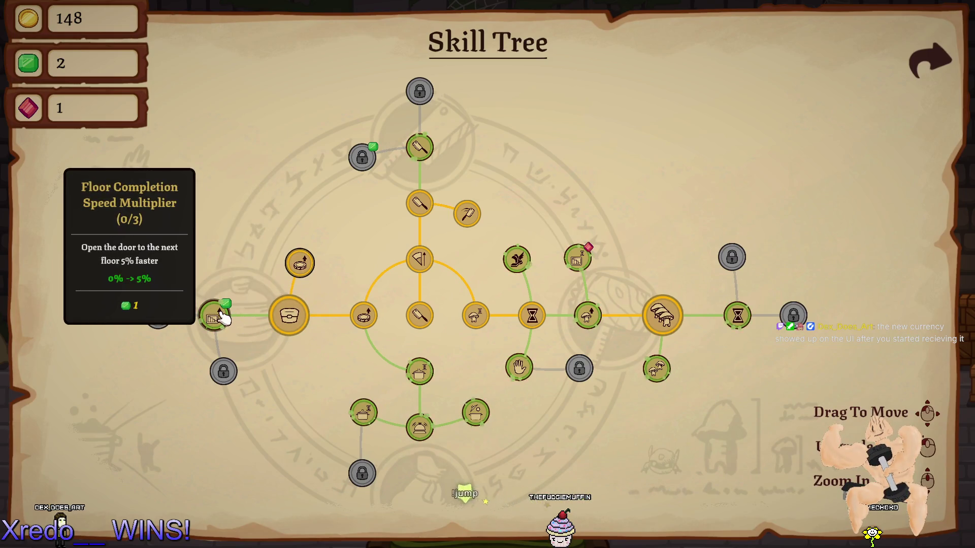
- Buy Base Damage, max Attack Range with both gems, and return to the kitchen with 88 coins
click(434, 150)
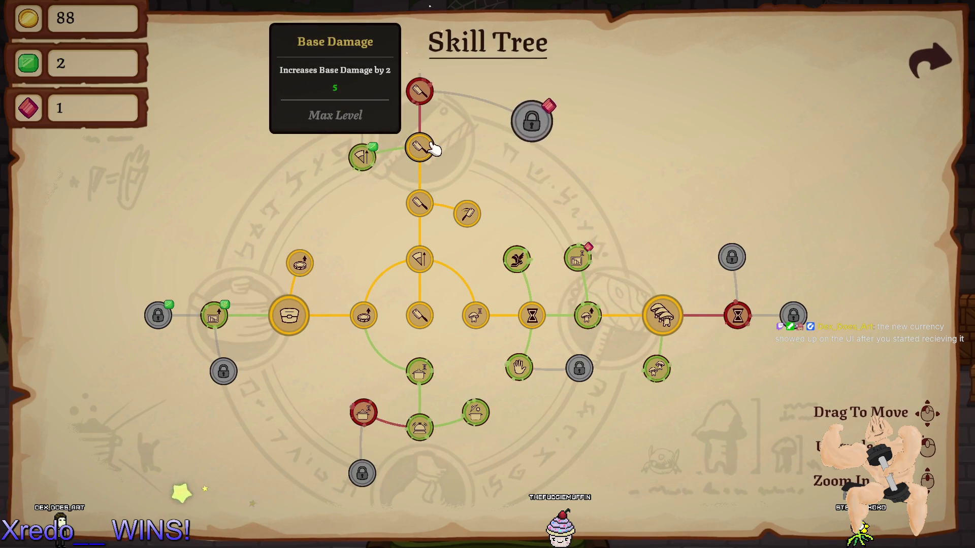
click(364, 155)
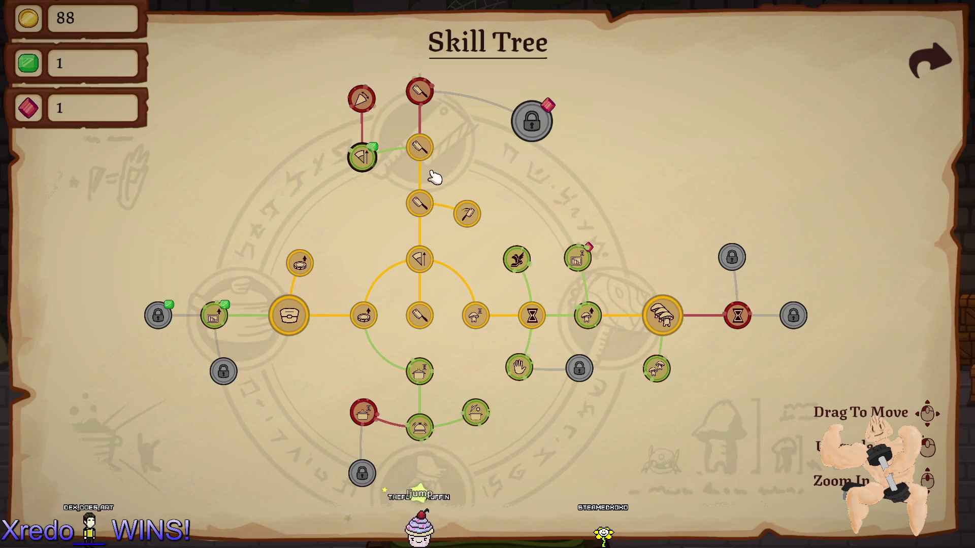
click(364, 157)
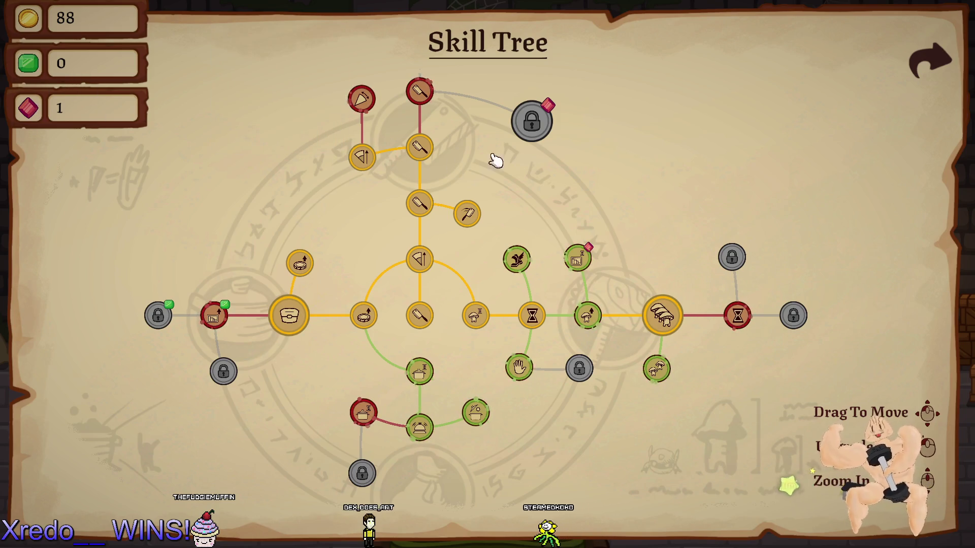
mouse_move(646, 105)
mouse_down()
mouse_move(737, 125)
mouse_move(773, 92)
mouse_move(730, 92)
mouse_up()
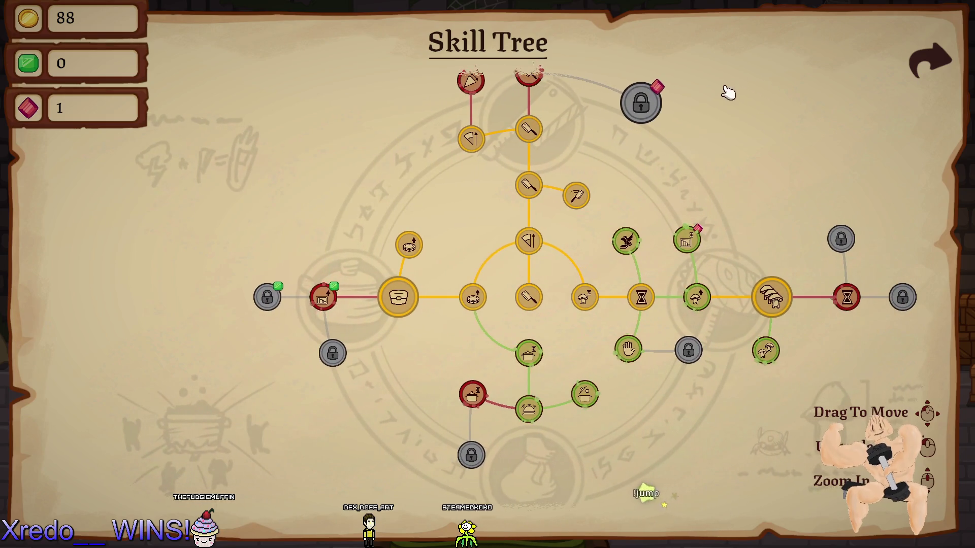
click(926, 68)
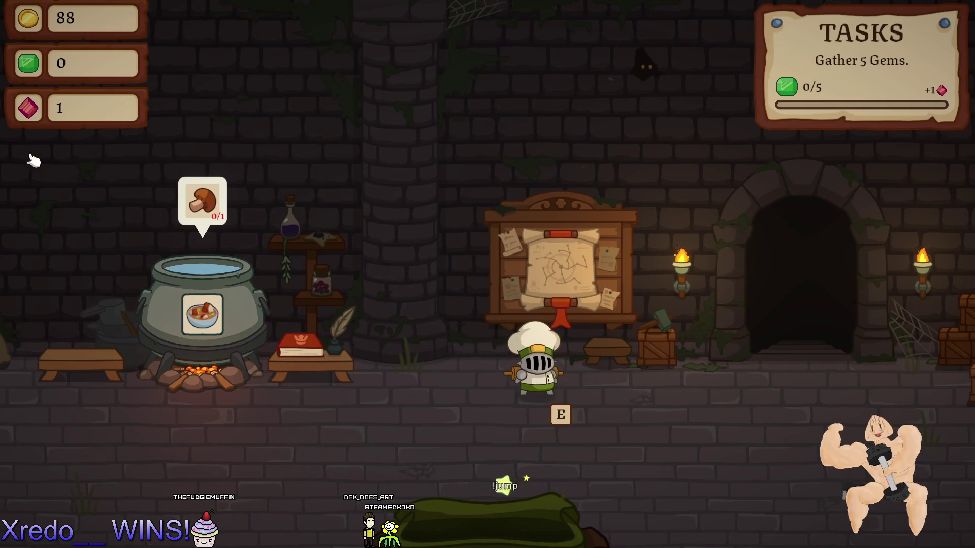
- Toggle the skill tree open and closed a few times, ending with it open from the map board
click(572, 262)
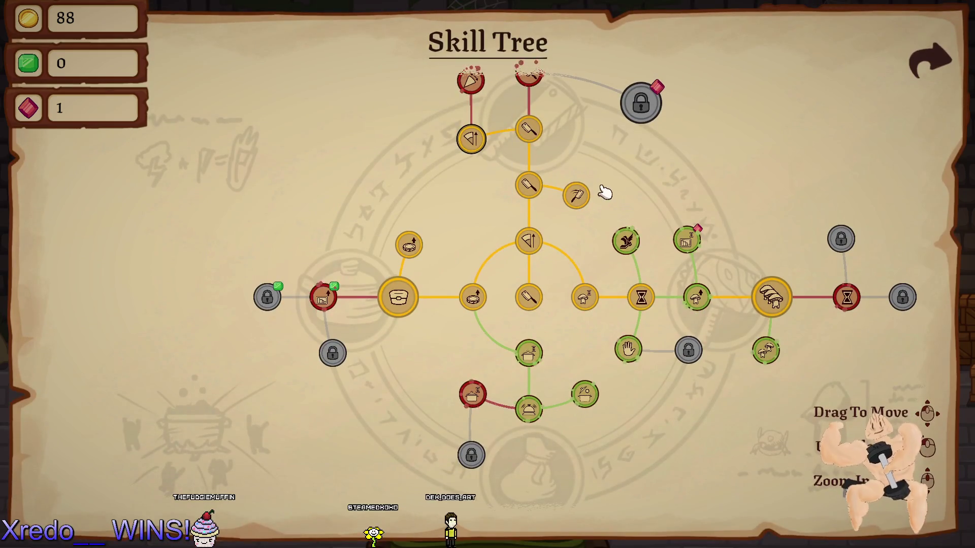
click(923, 59)
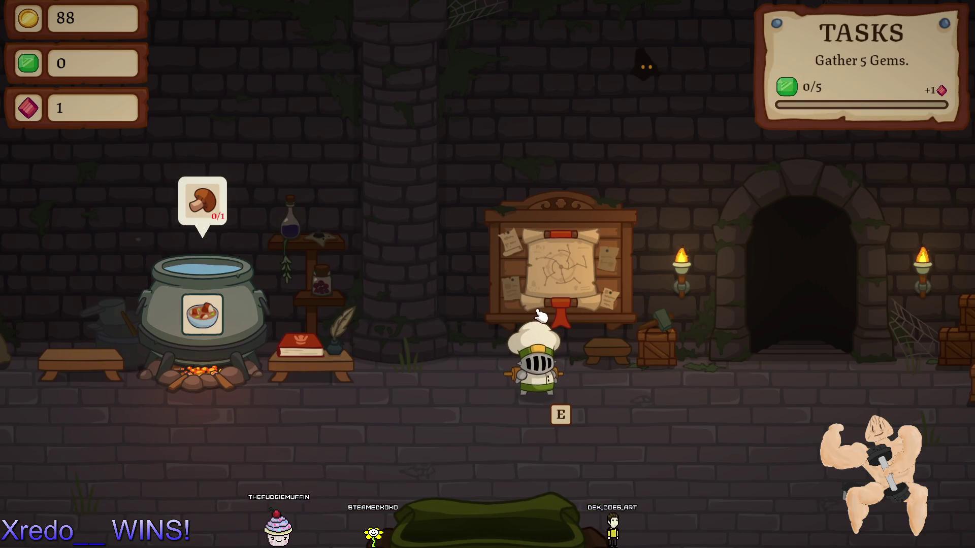
click(539, 315)
scroll(435, 130, down, 2)
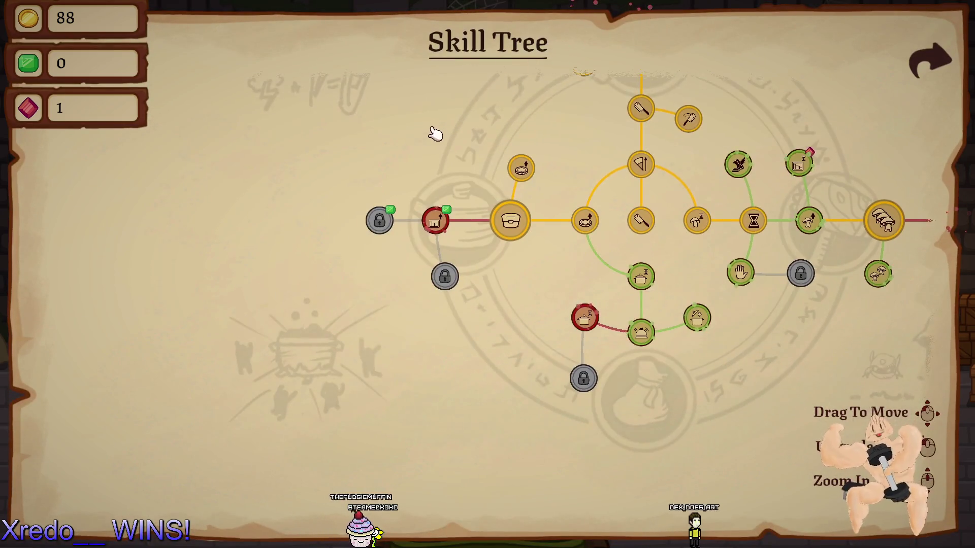
scroll(429, 159, down, 3)
scroll(488, 170, up, 5)
click(930, 61)
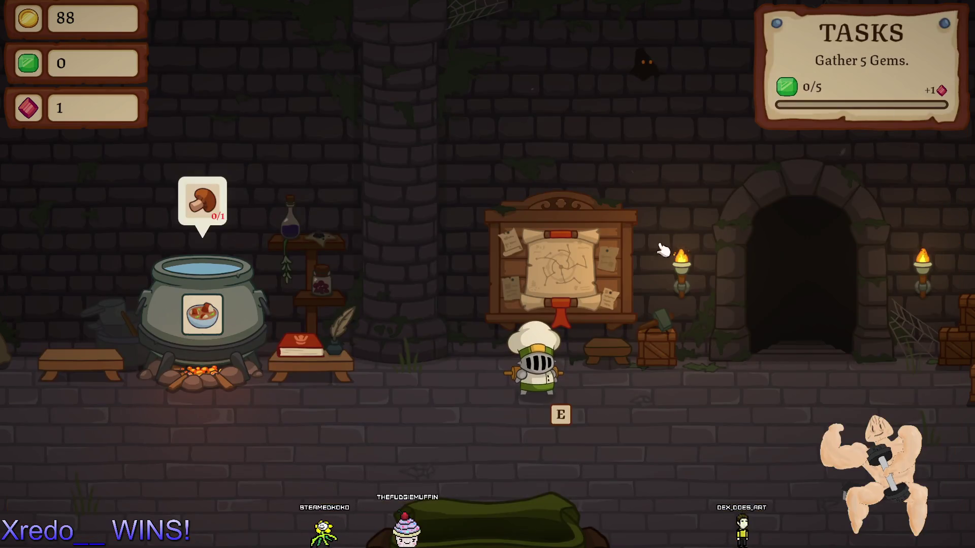
click(564, 304)
key(e)
key(e)
key(e)
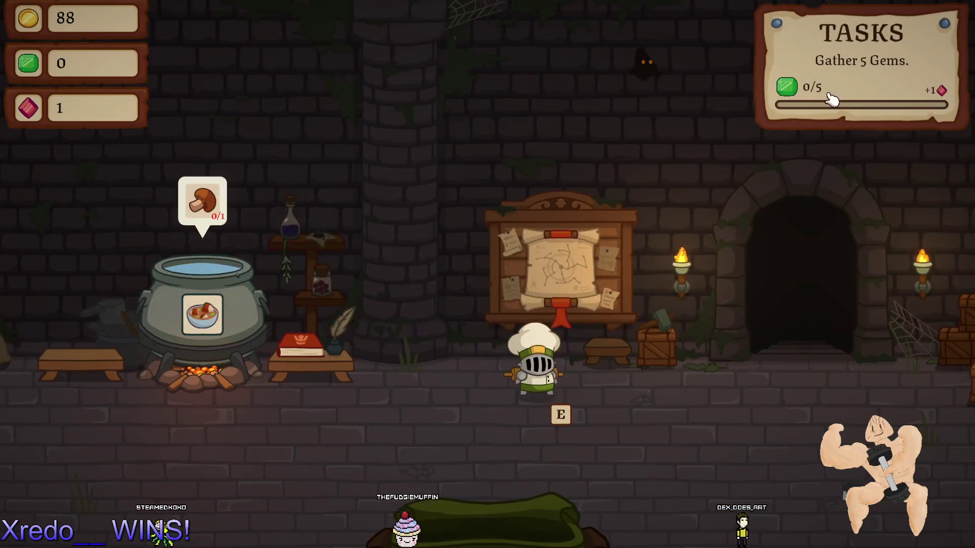
key(e)
key(e)
key(e)
key(e)
key(e)
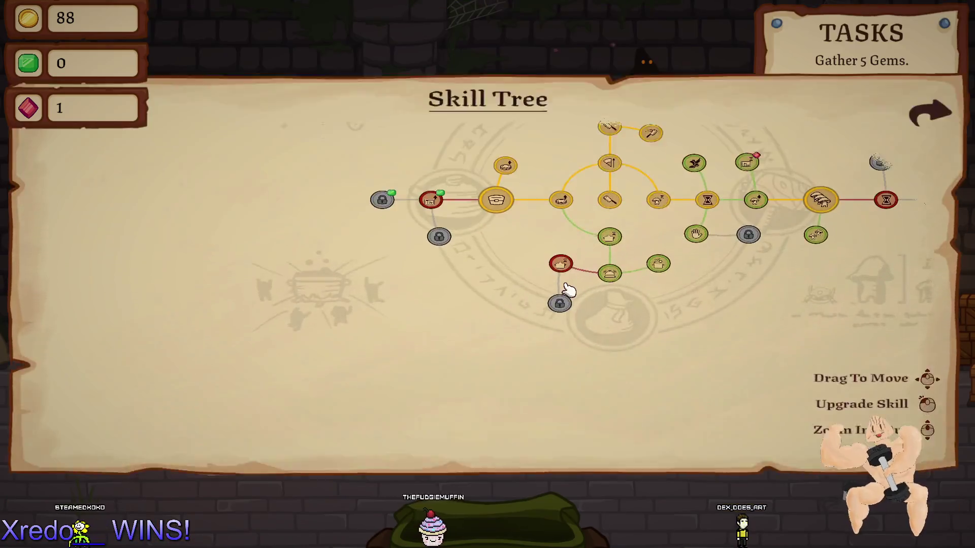
key(e)
key(e)
key(e)
key(e)
key(e)
key(e)
scroll(591, 322, up, 2)
- Pan around the skill tree branches and buy the Movement Speed upgrade
mouse_move(590, 322)
mouse_down()
mouse_move(674, 398)
mouse_move(675, 333)
mouse_move(654, 321)
mouse_up()
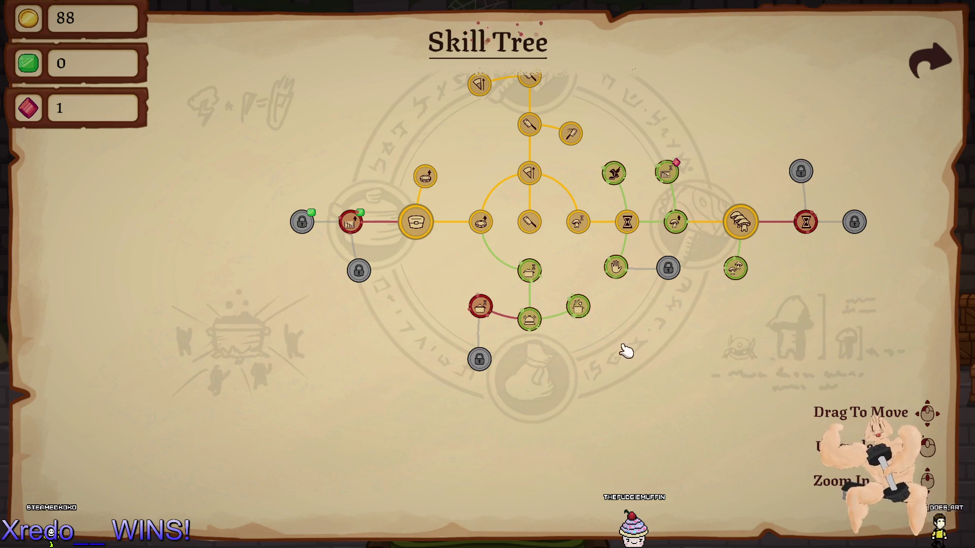
drag(468, 34, 468, 191)
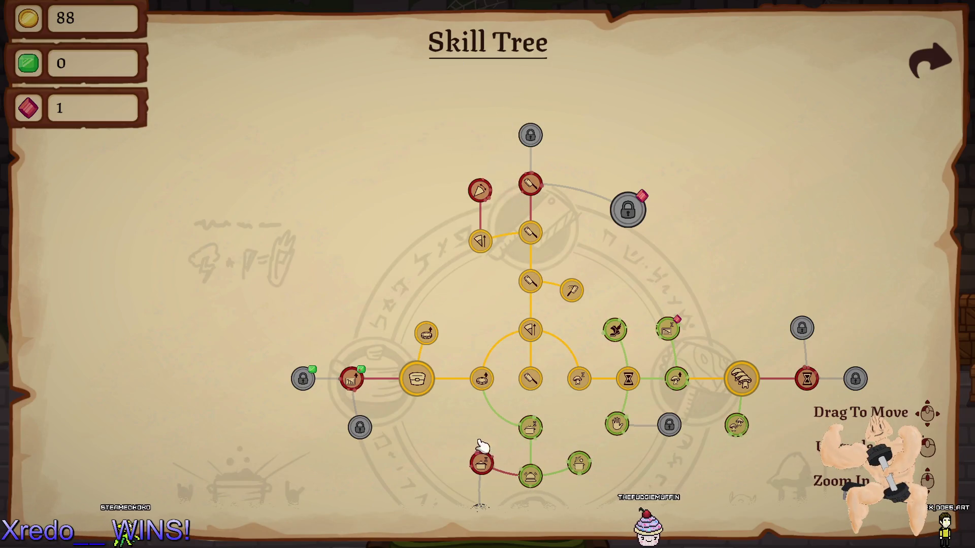
drag(483, 443, 505, 288)
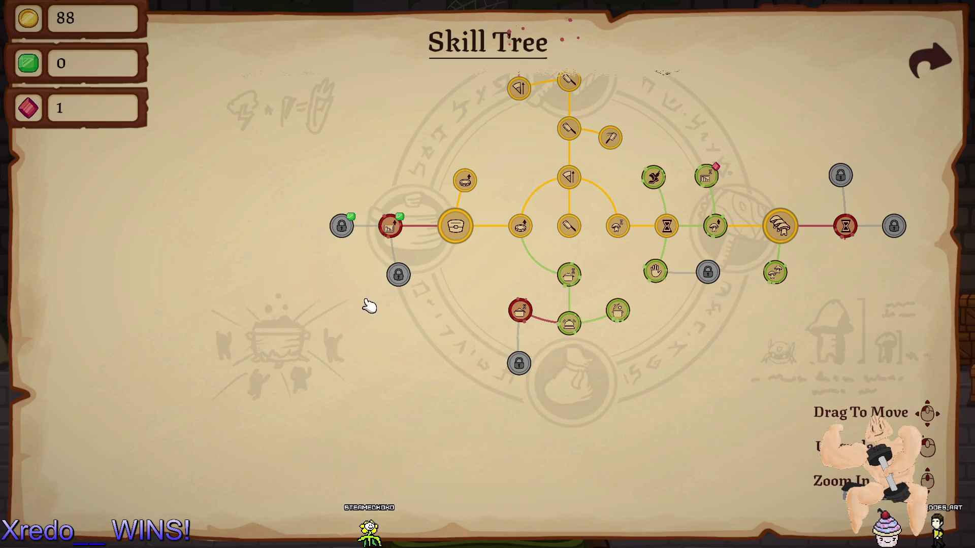
drag(484, 175, 451, 283)
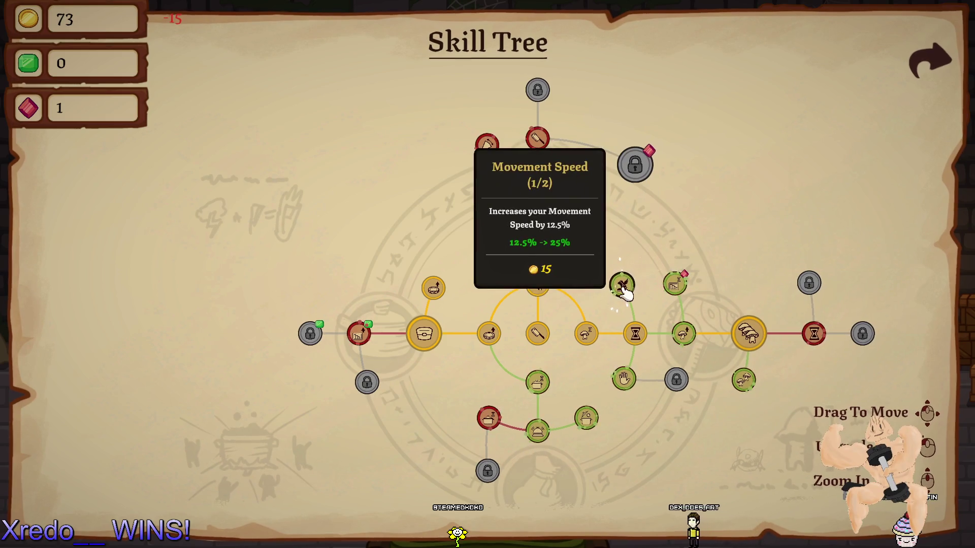
click(623, 286)
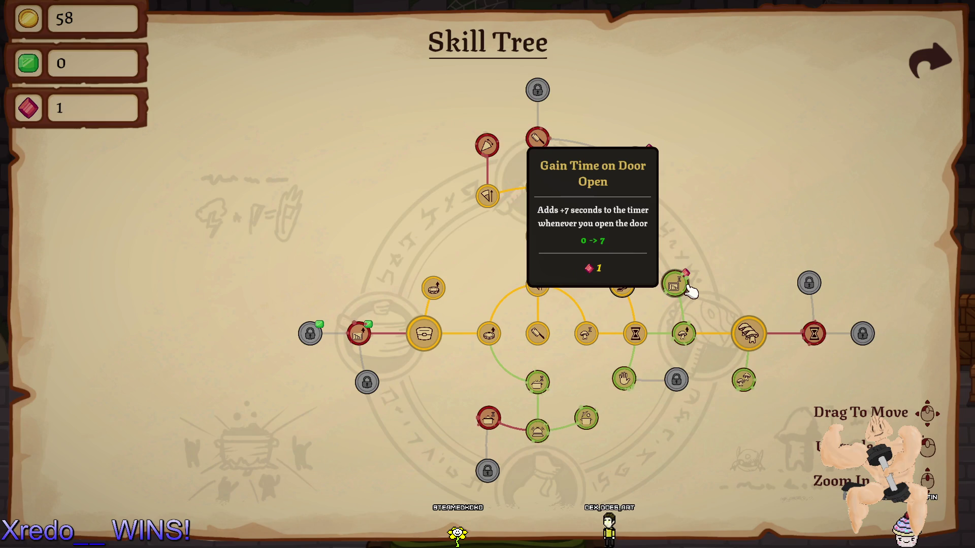
- Max out More Foyer Enemies and Pick Up Range, dropping to 8 coins
click(685, 333)
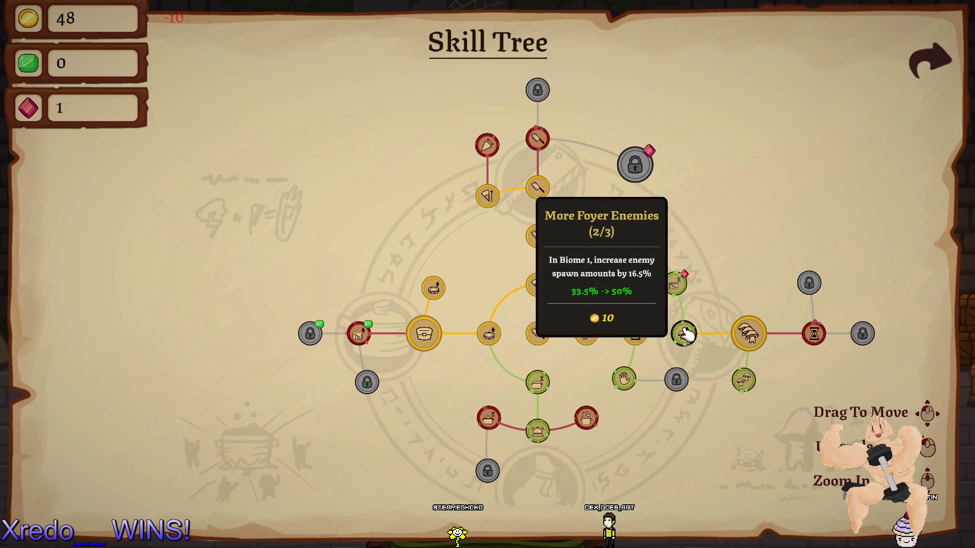
click(684, 332)
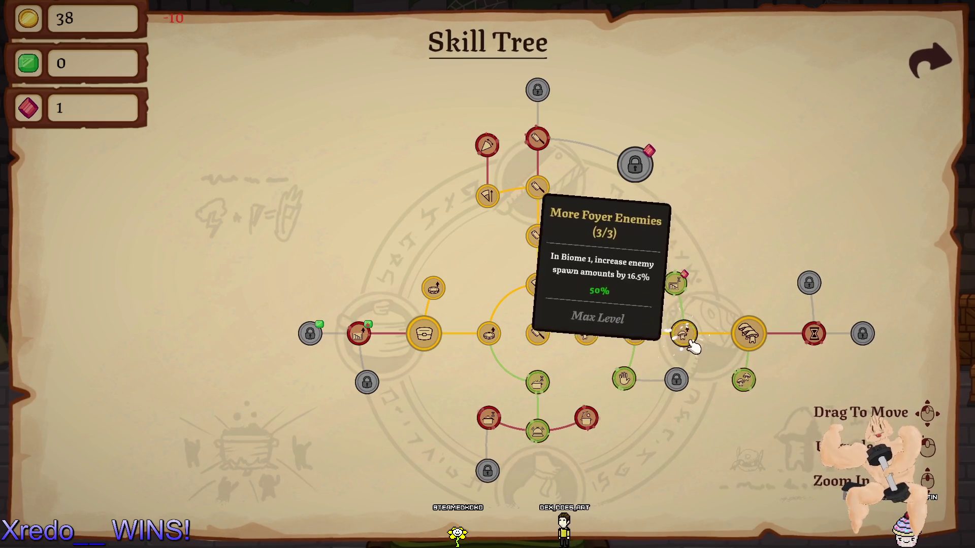
click(624, 379)
click(631, 386)
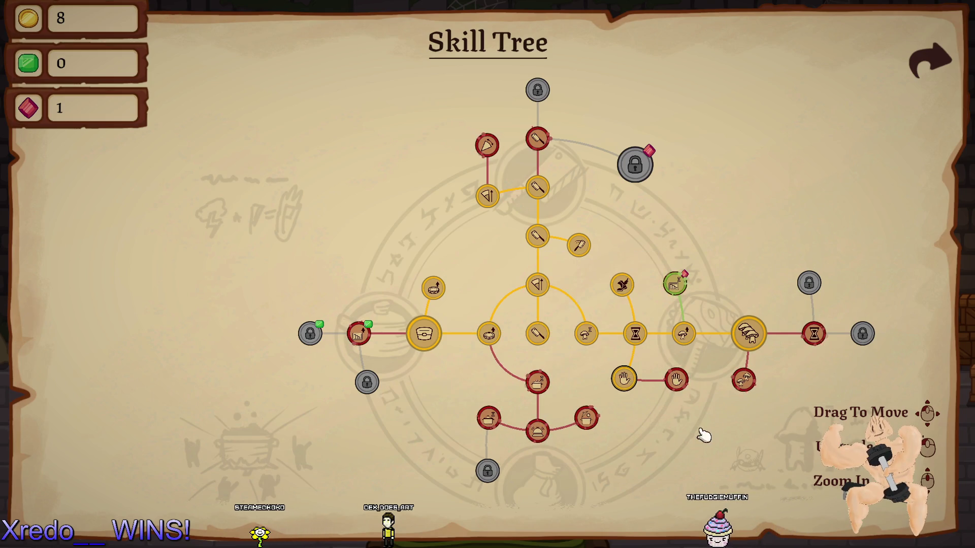
- Leave the skill tree, walk to the archway and start a new Fungal Foyer run
key(Escape)
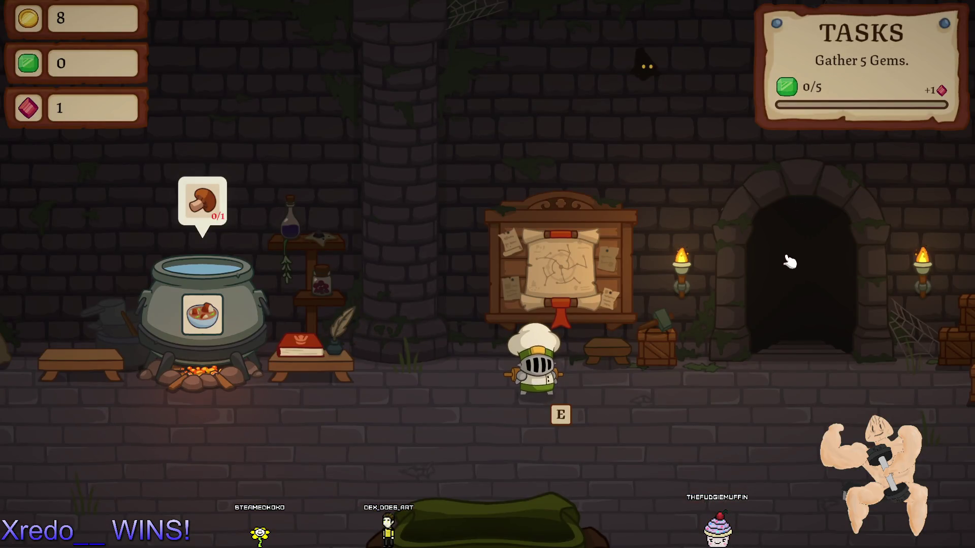
key(d)
key(e)
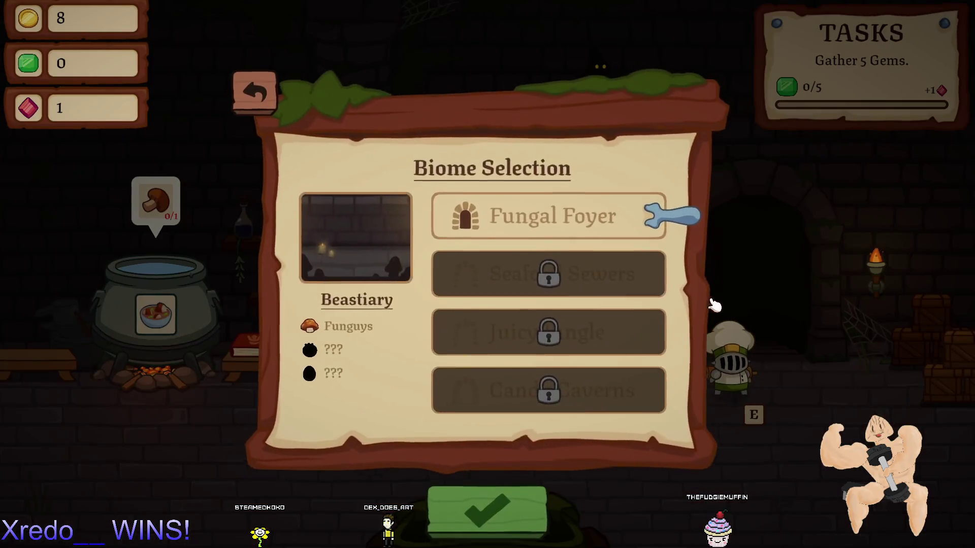
click(500, 489)
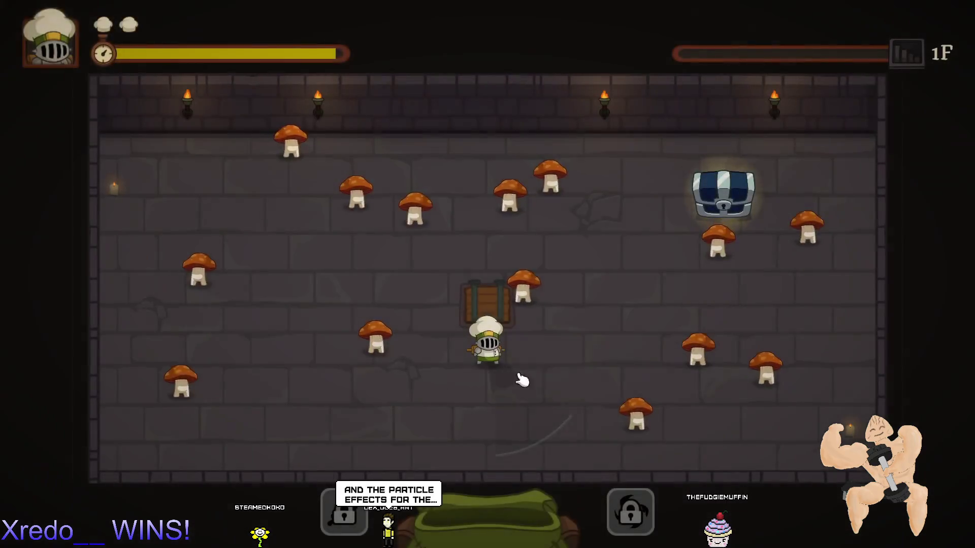
- Slash through the mushrooms near the crate and on the way toward the chest
click(539, 232)
key(w)
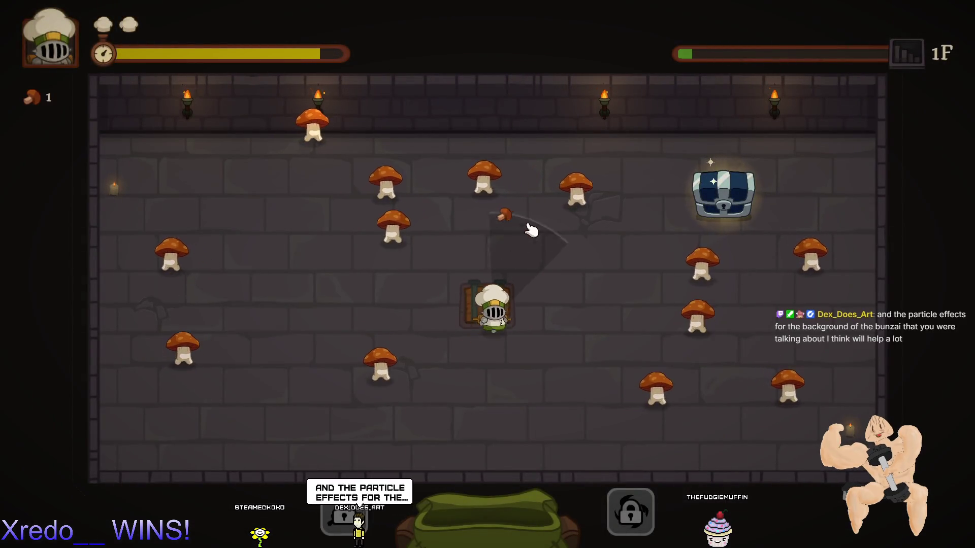
key(a)
click(499, 216)
key(a)
key(w)
key(d)
click(490, 145)
key(d)
click(627, 224)
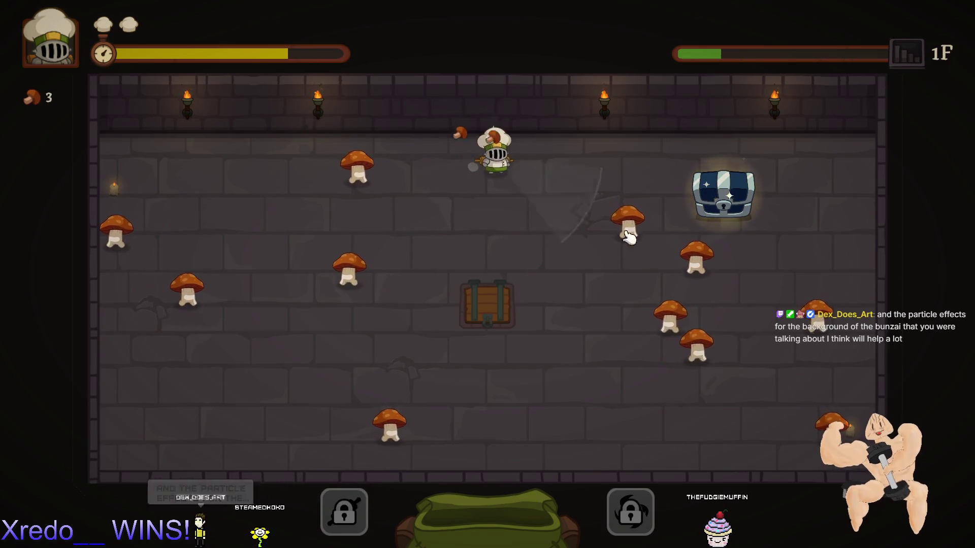
- Smash the chest for its green gem and cut down the mushrooms below it on the lower right
key(d)
click(719, 273)
click(715, 268)
key(s)
click(670, 326)
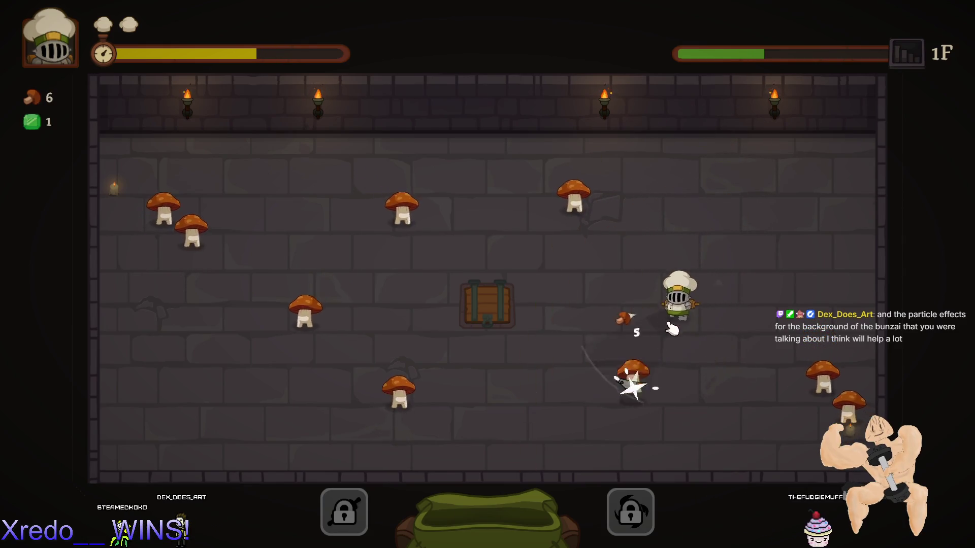
key(d)
click(860, 413)
key(s)
key(d)
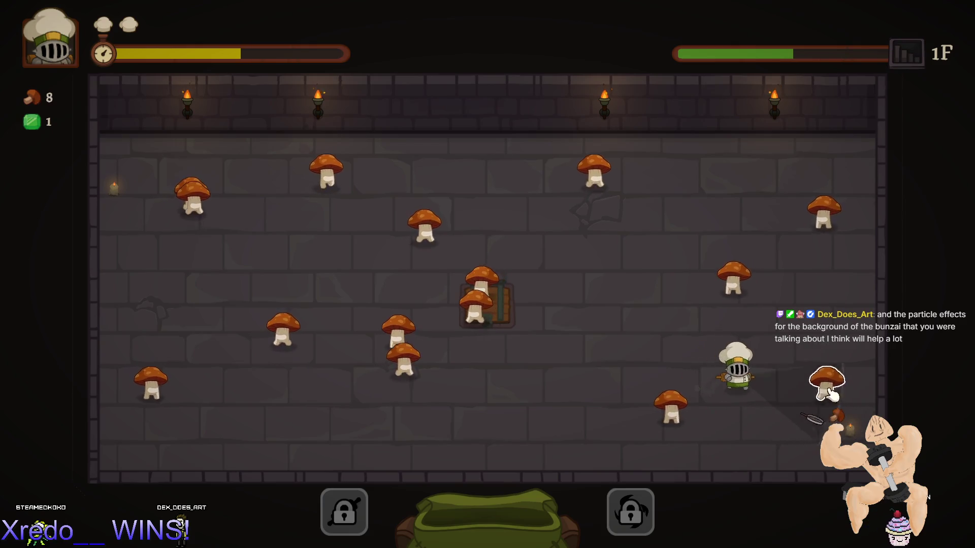
click(718, 251)
- Clear the mushrooms near the top torch, the lower right corner, and beside the crate
key(w)
click(686, 252)
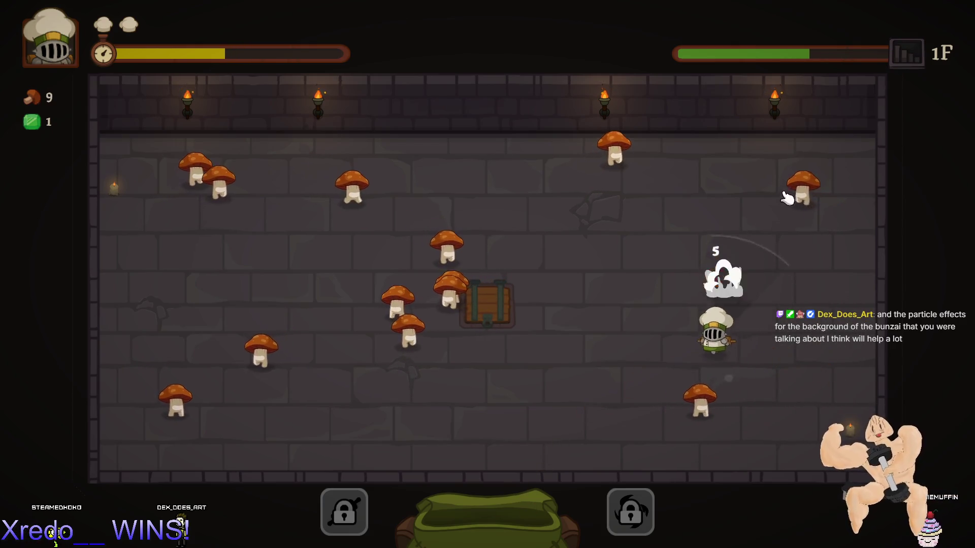
click(763, 179)
key(w)
click(653, 152)
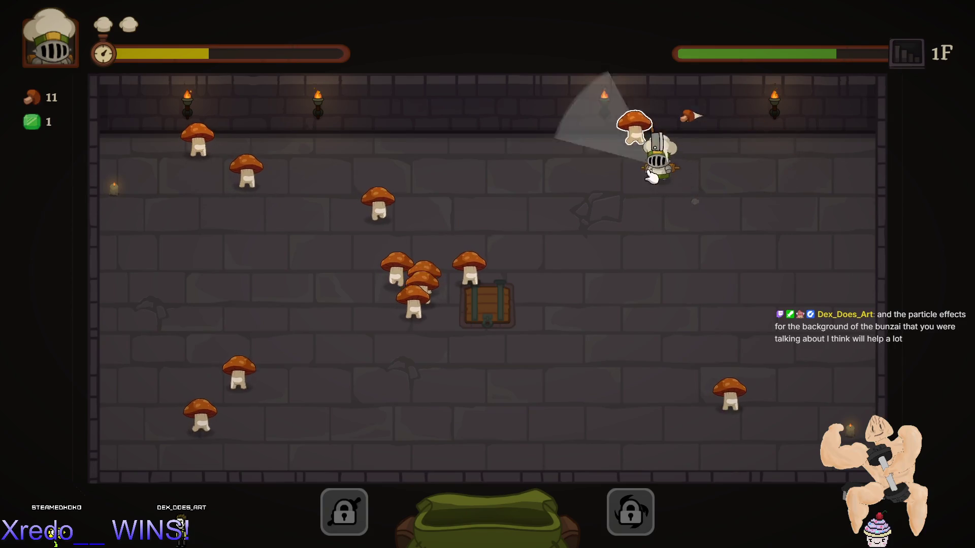
key(s)
key(s)
key(d)
click(746, 404)
key(a)
click(537, 274)
- Finish the last mushrooms by the top wall, step on the trapdoor, and return to the kitchen with 19 mushrooms and a gem
key(w)
key(a)
click(523, 277)
click(451, 239)
click(275, 228)
key(w)
key(a)
click(277, 178)
key(s)
click(281, 200)
click(348, 246)
key(d)
key(d)
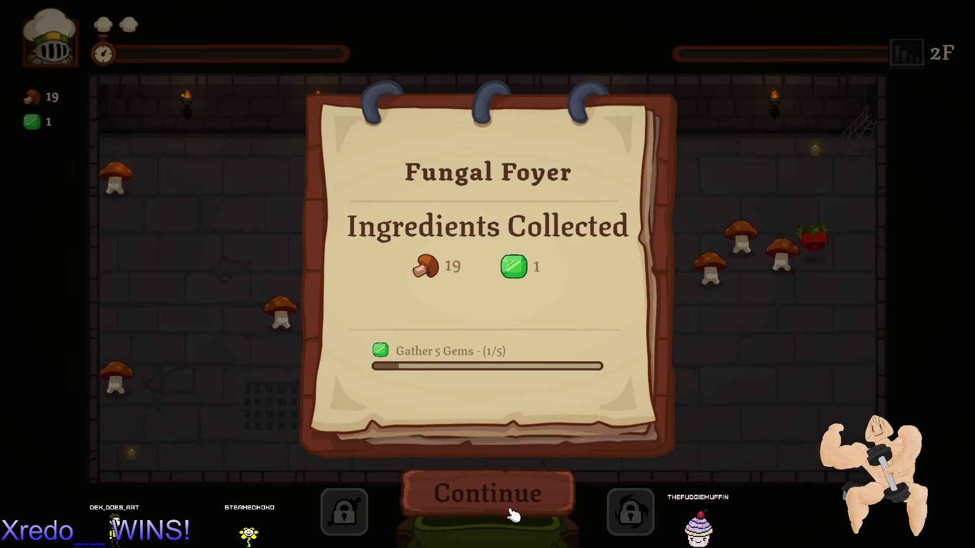
click(513, 515)
- Deposit the mushrooms in the cauldron, cook soup, and sell the first bowls at the shop counter
key(a)
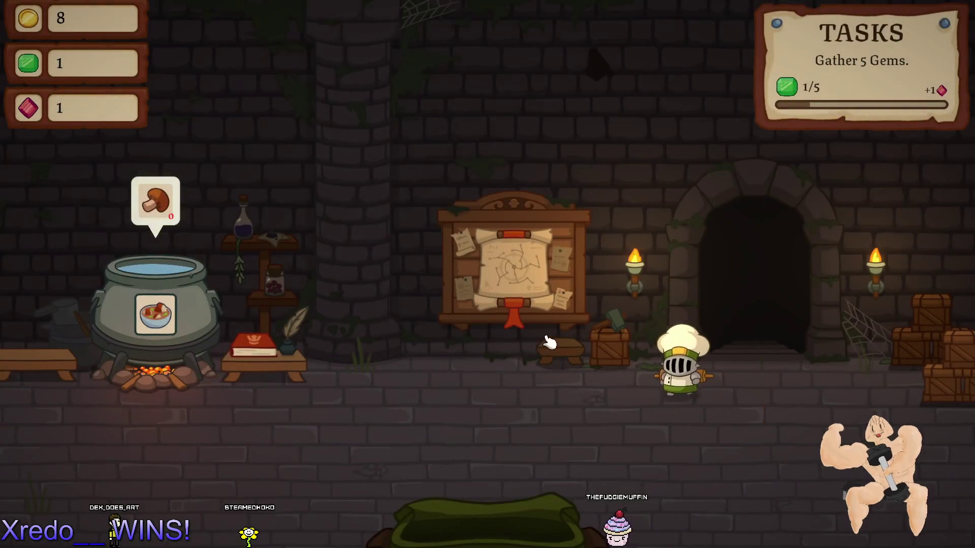
key(a)
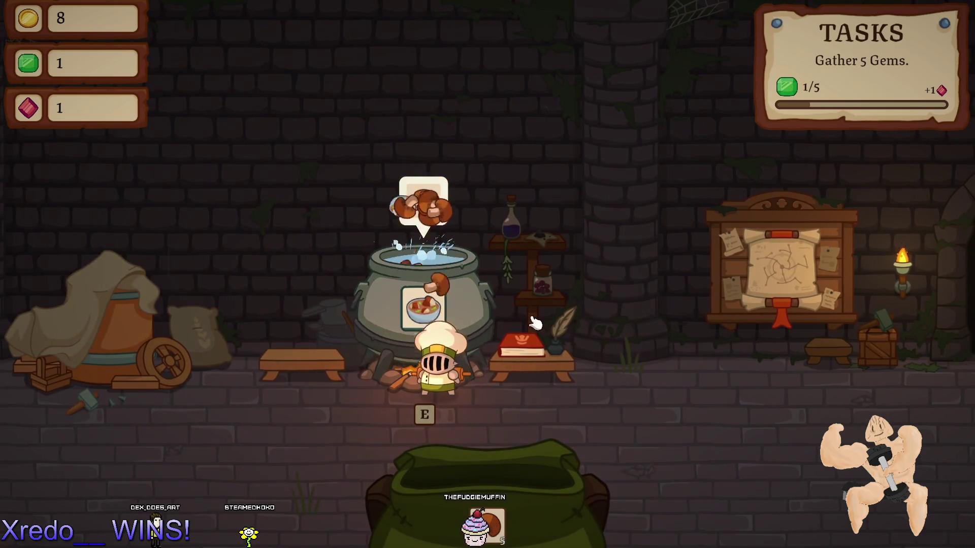
key(a)
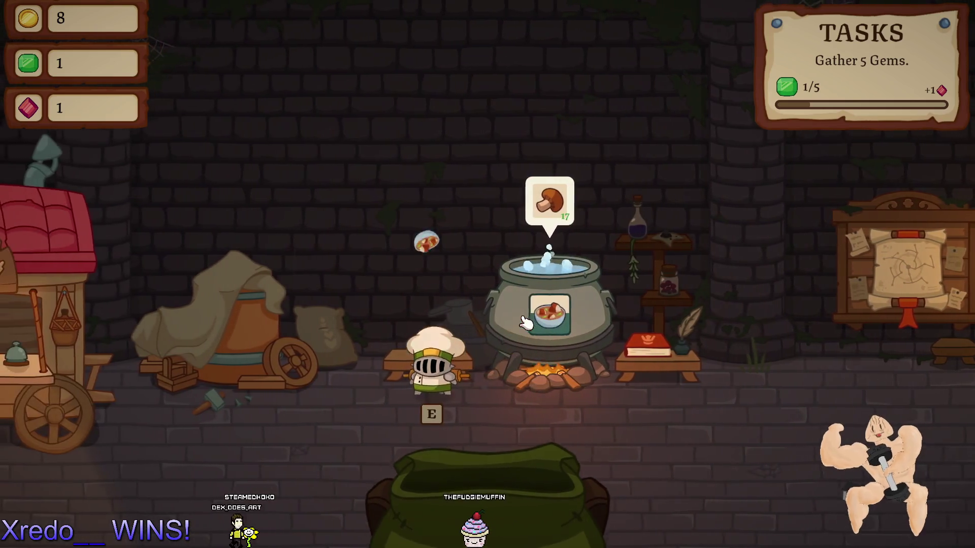
key(a)
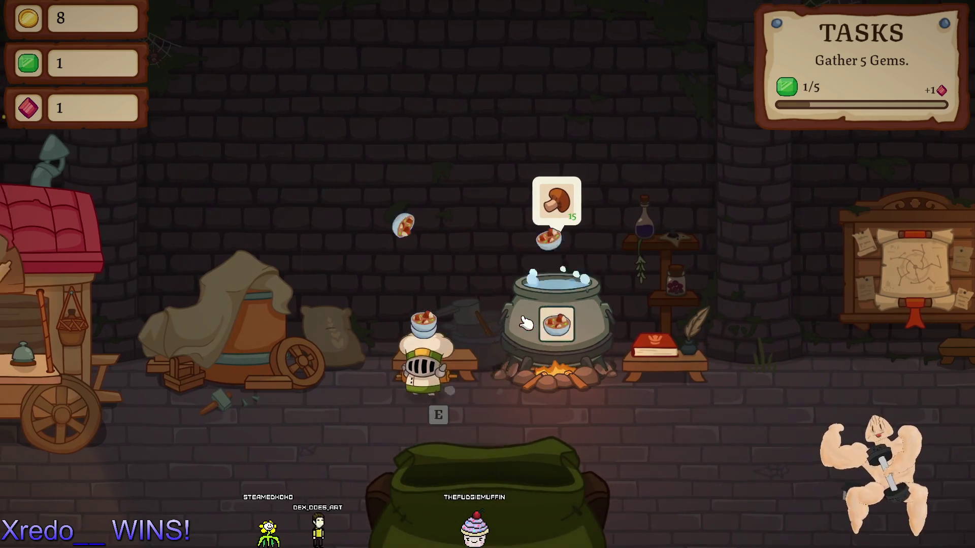
key(a)
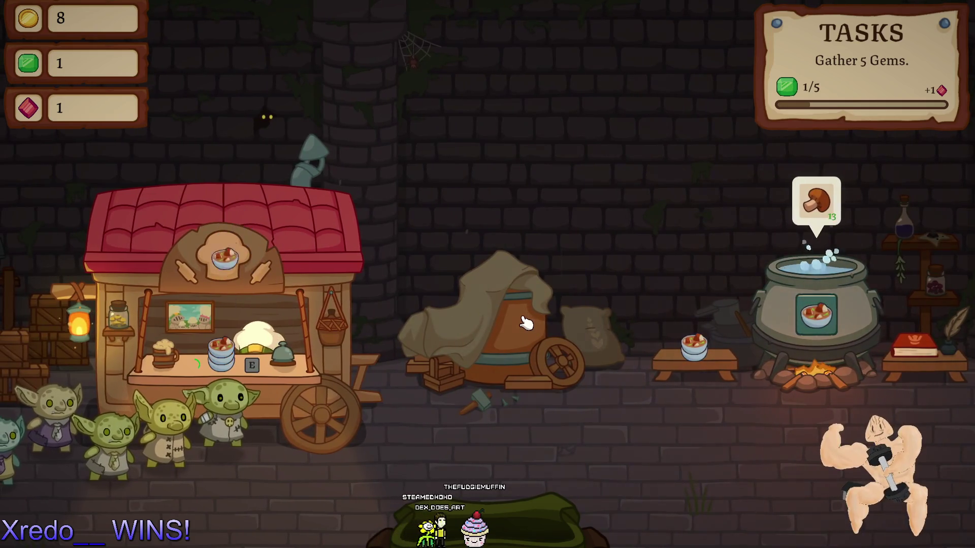
key(d)
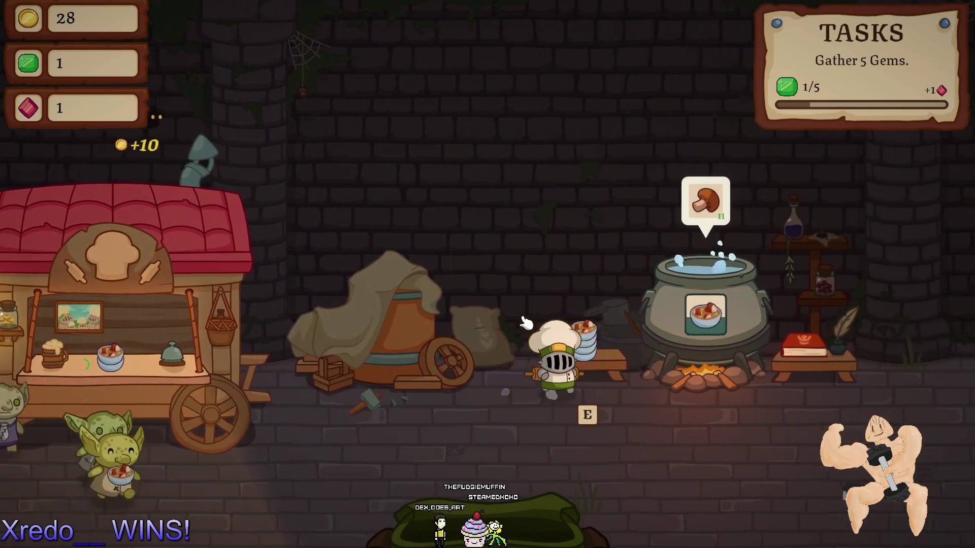
key(a)
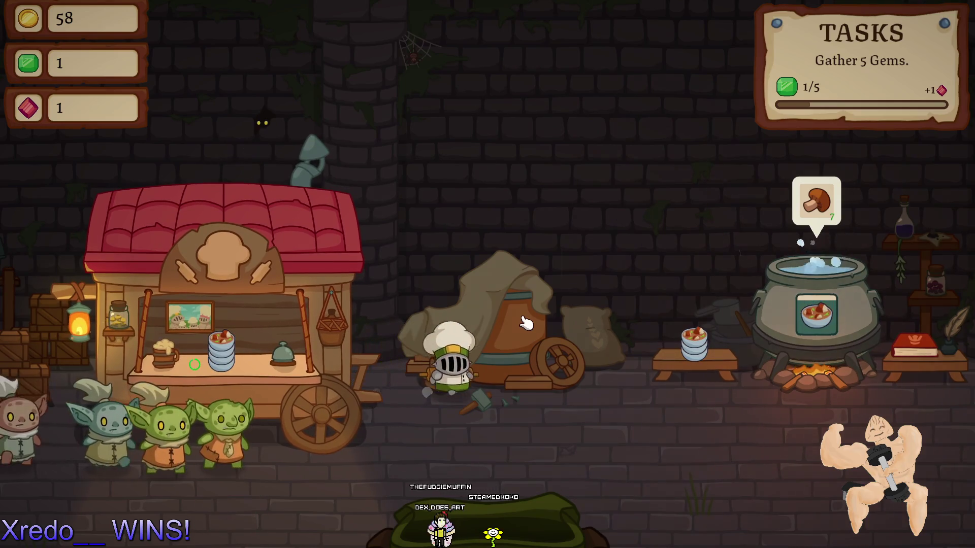
key(d)
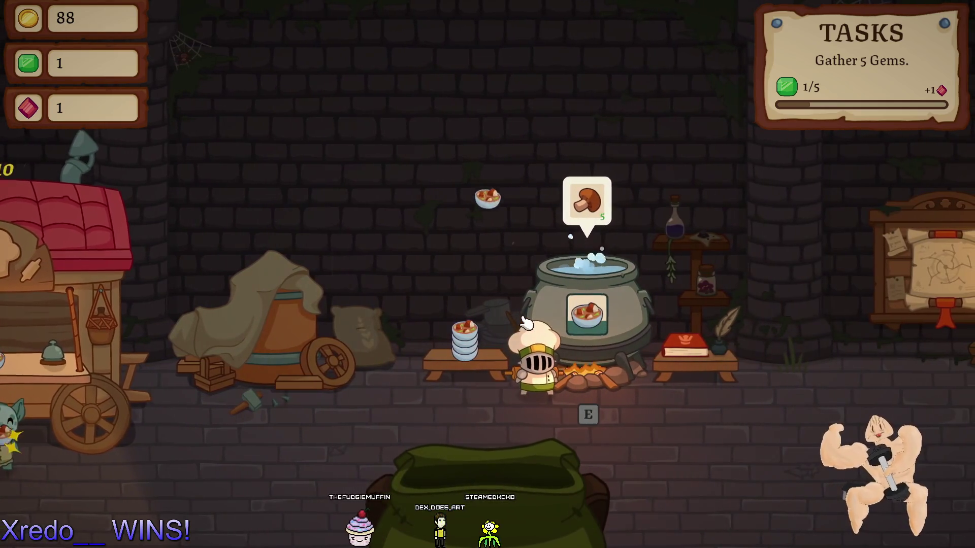
- Carry the remaining soup bowls to the shop cart and sell them to the goblins, then head to the notice board
key(e)
key(a)
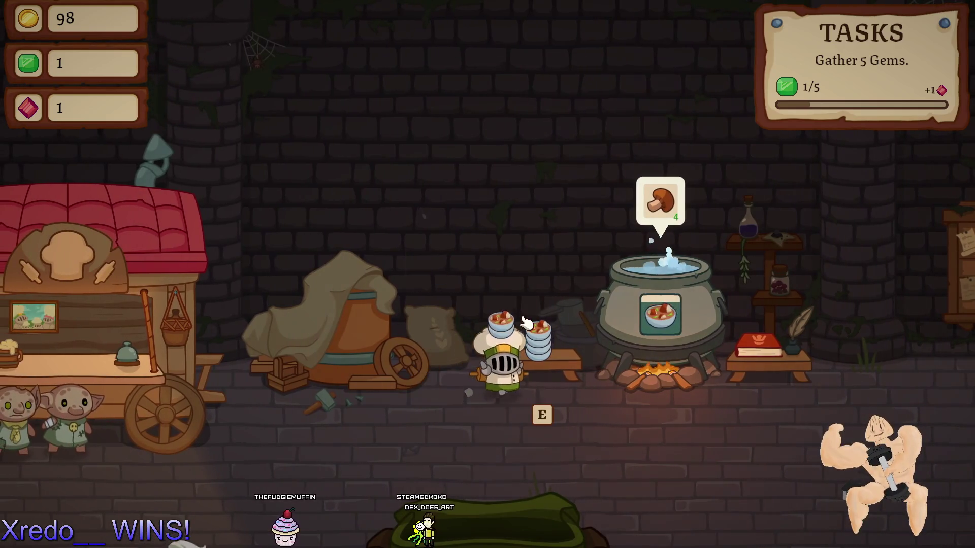
key(a)
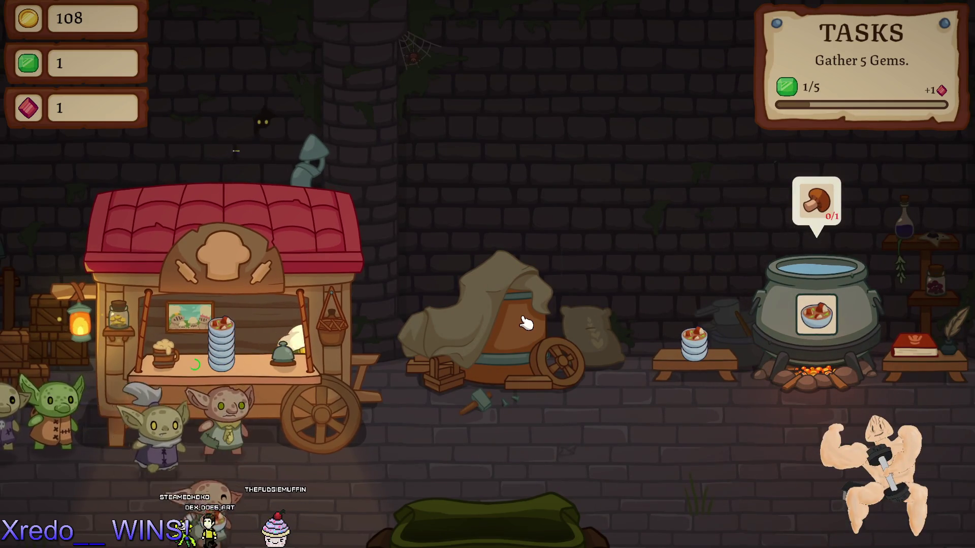
key(d)
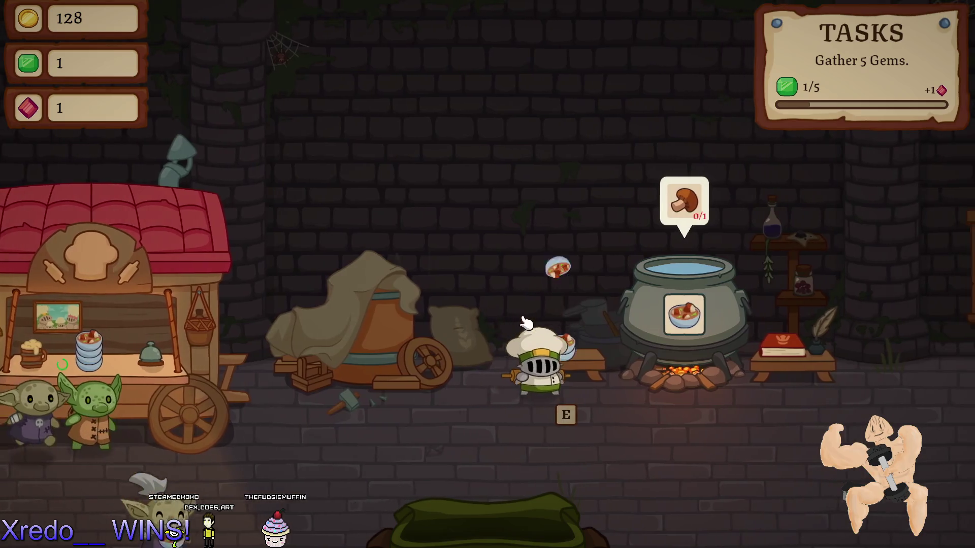
key(a)
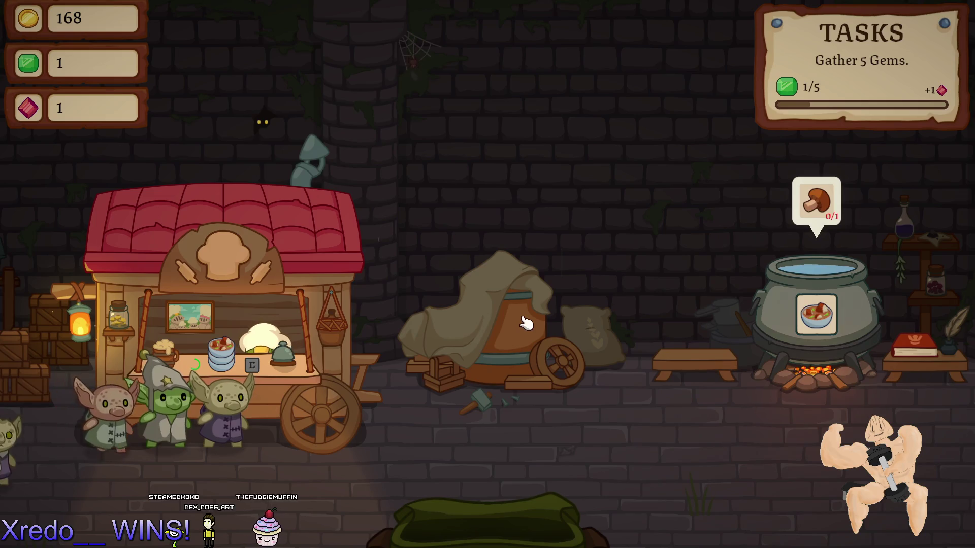
key(d)
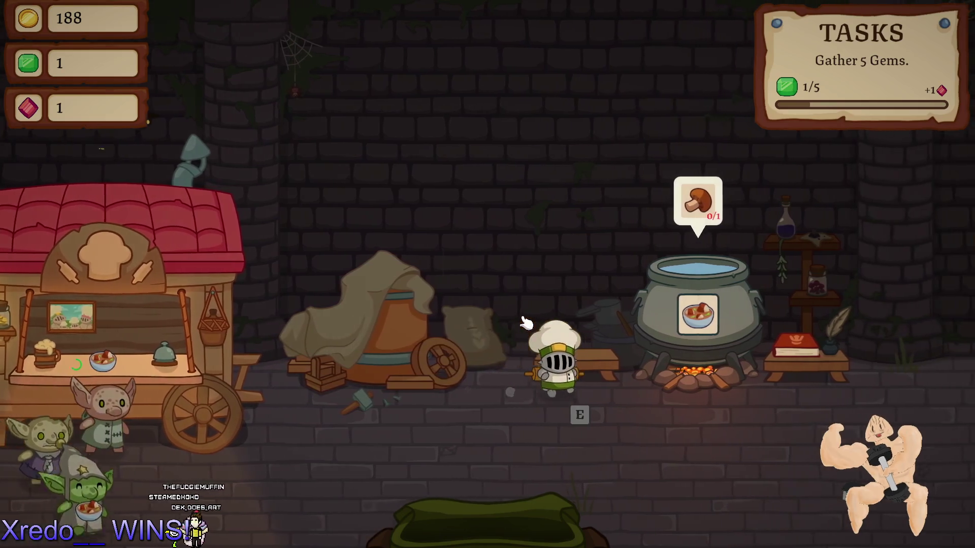
key(d)
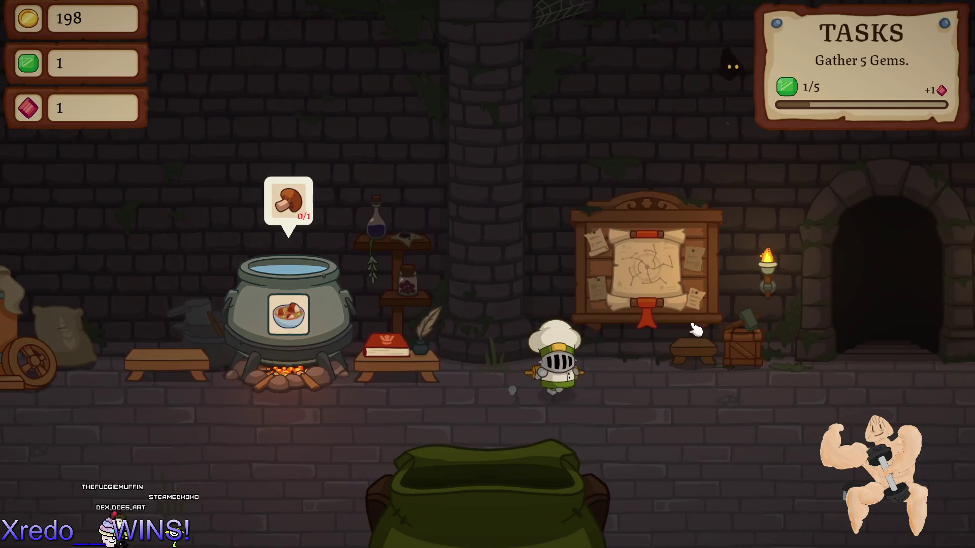
- Buy Gain Time on Door Open, max out Cooking and Selling Speed, and buy Ingredient Deposit Speed in the Skill Tree
click(695, 330)
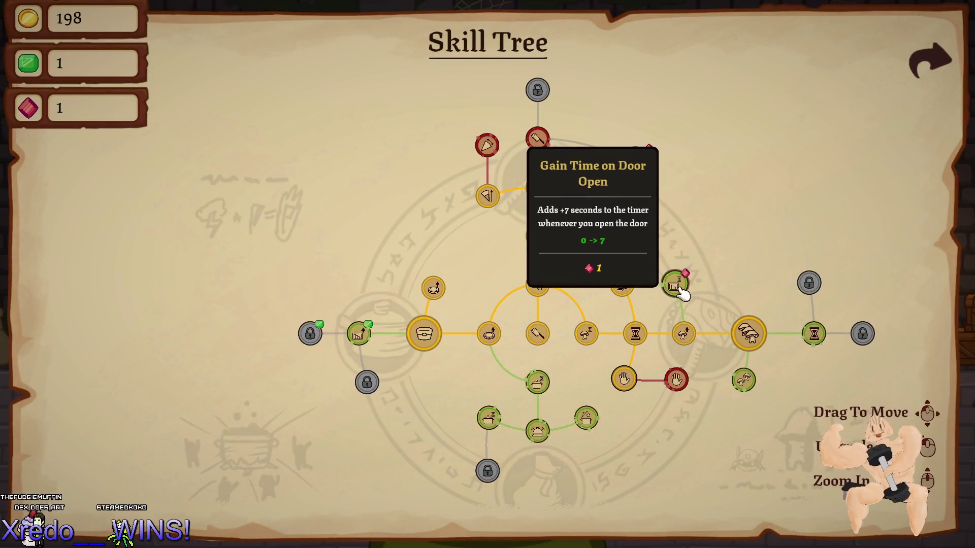
click(678, 287)
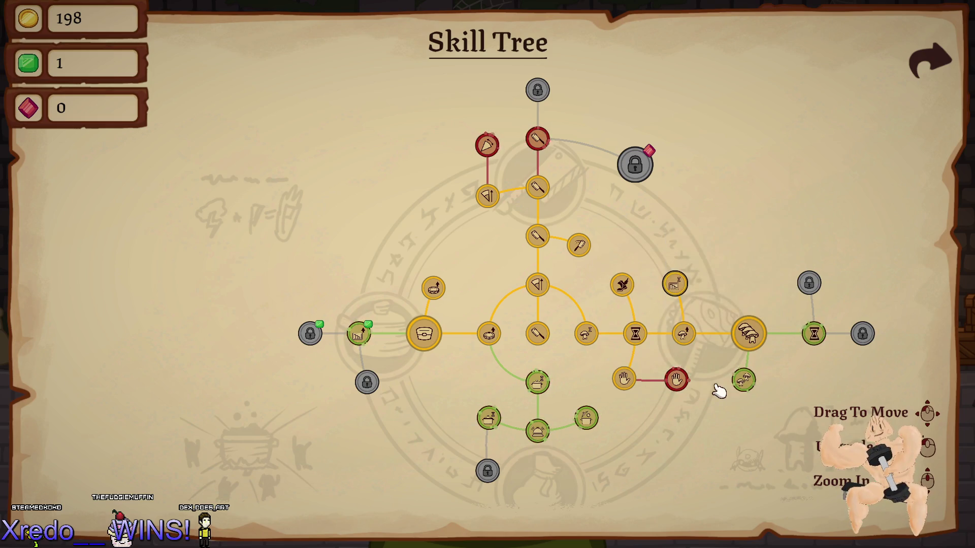
click(537, 384)
click(549, 386)
click(548, 431)
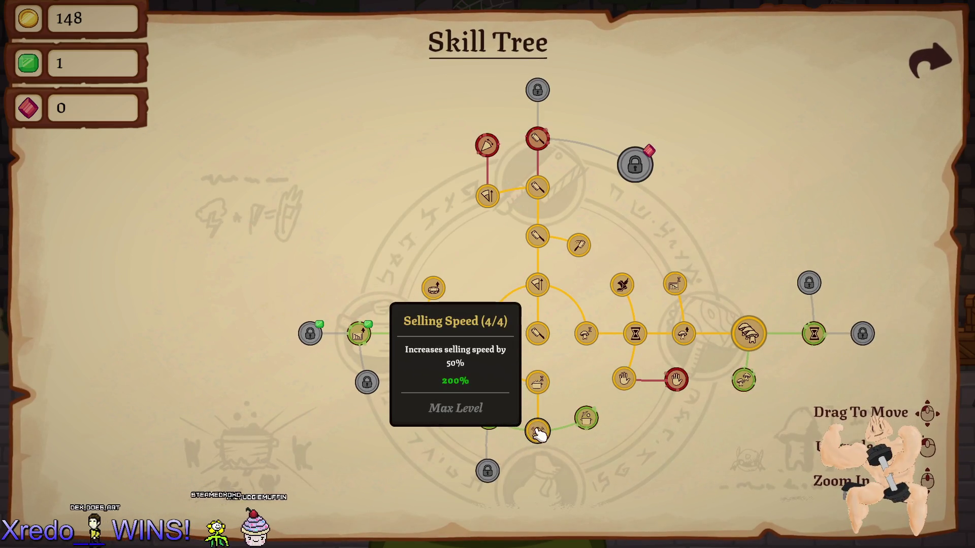
click(587, 419)
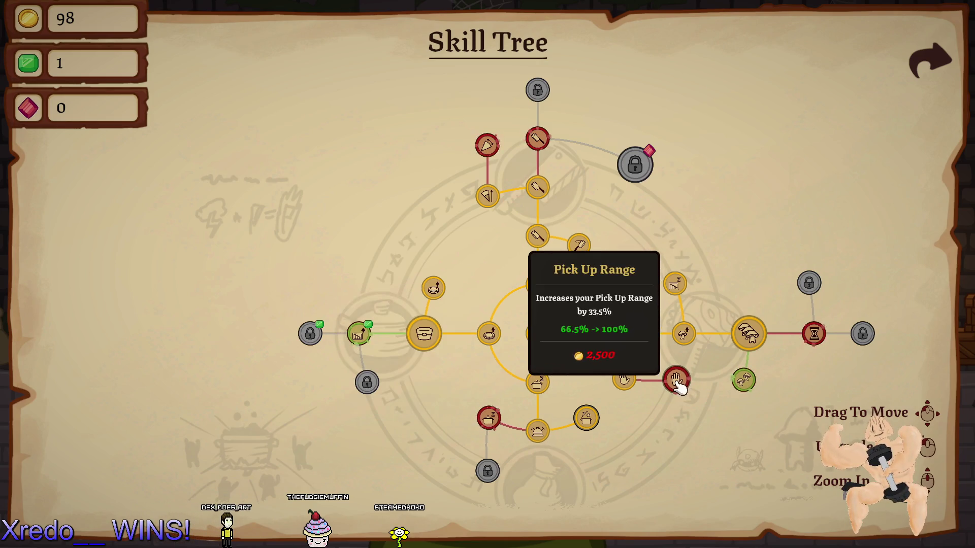
- Buy Enemy Instant Respawn Chance and the gem-cost Floor Completion Speed Multiplier, then bring up biome selection at the archway
click(745, 380)
click(745, 381)
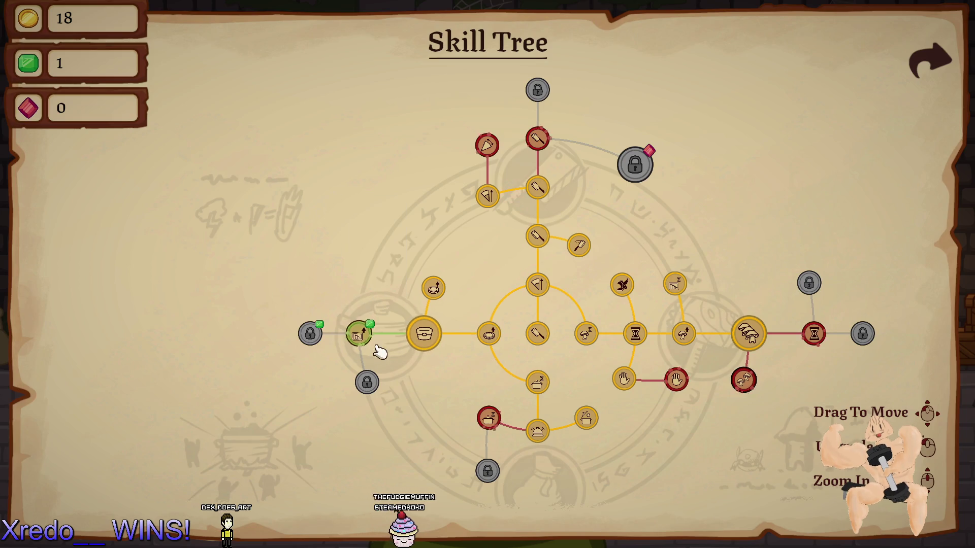
click(361, 335)
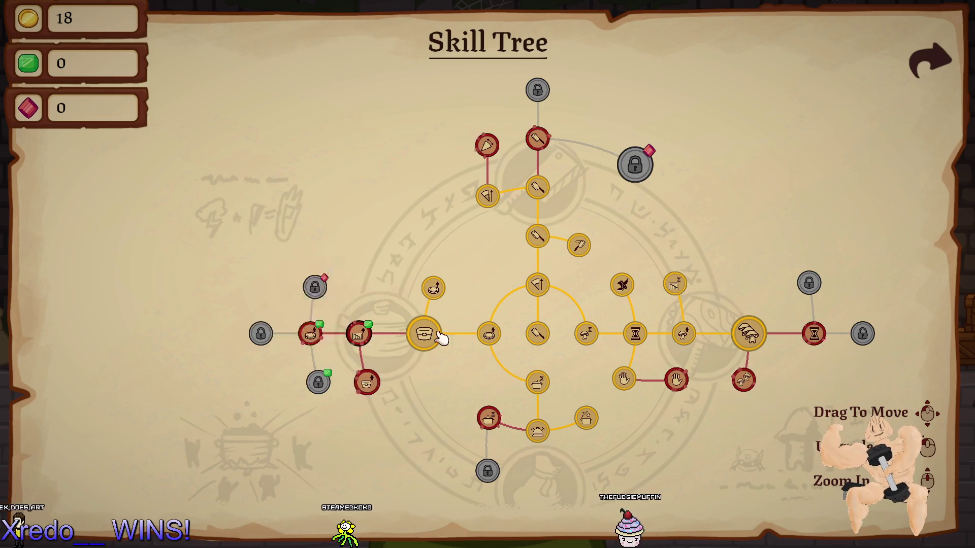
key(Escape)
key(d)
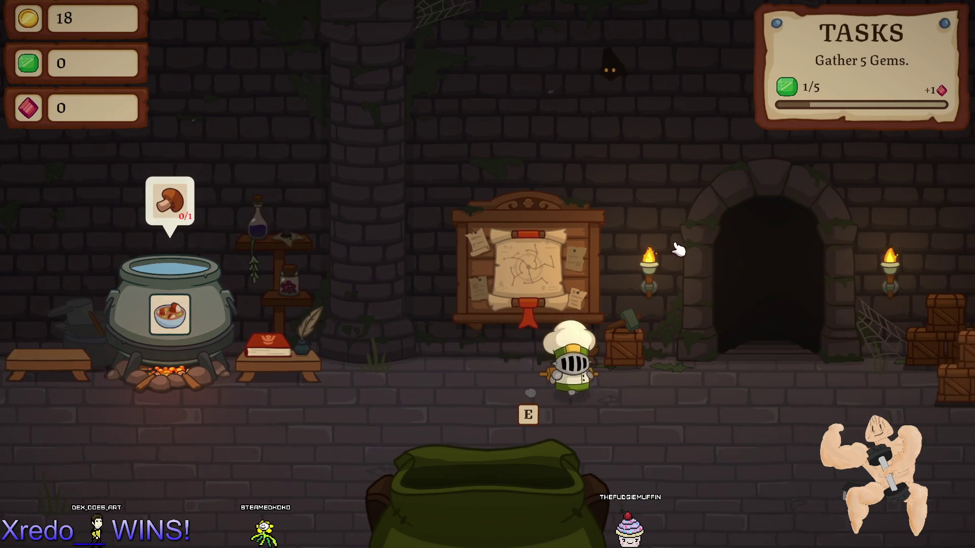
key(e)
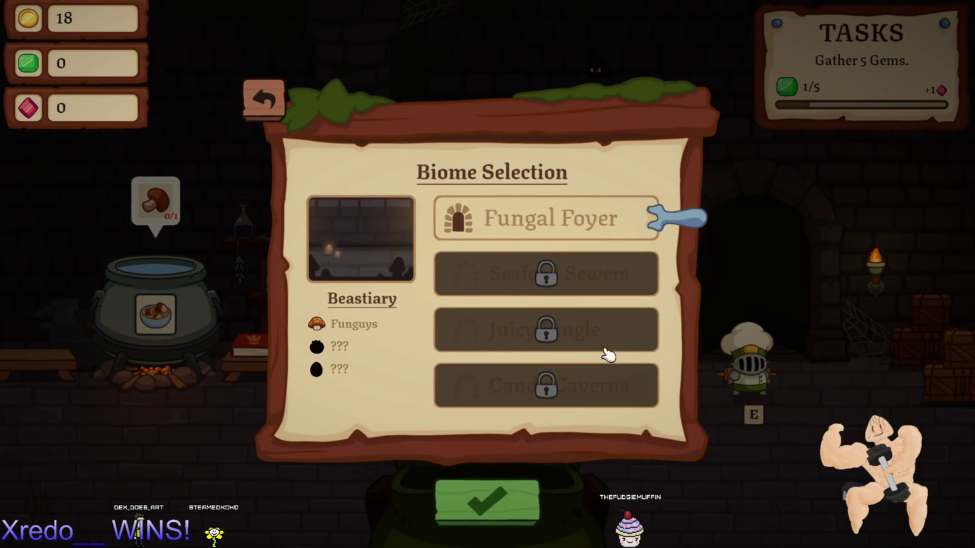
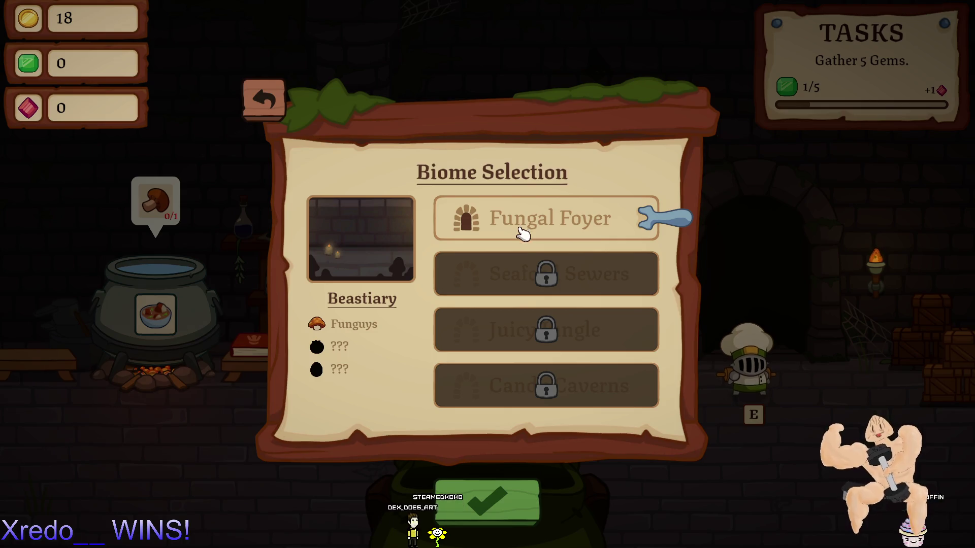
- Enter Fungal Foyer, break the chest and kill the mushrooms on the left side
click(500, 497)
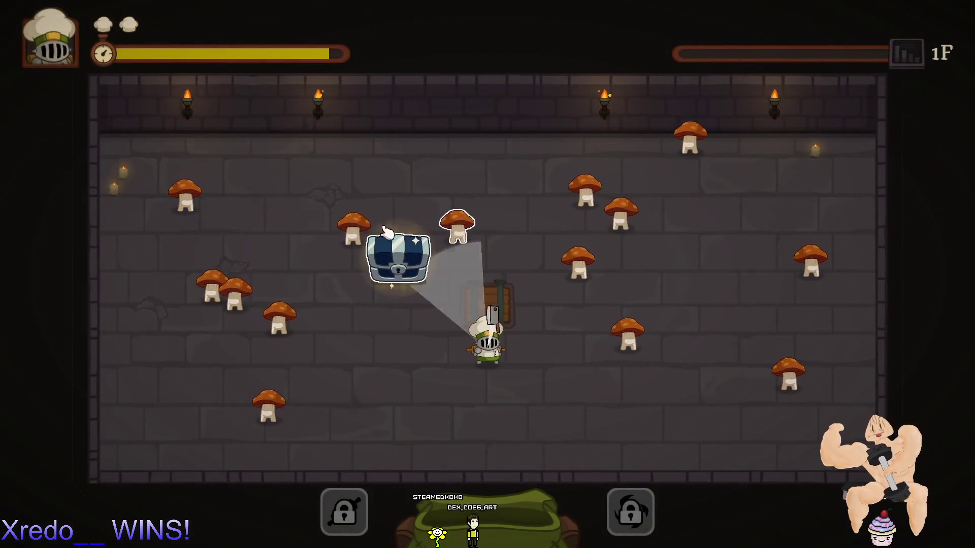
click(388, 233)
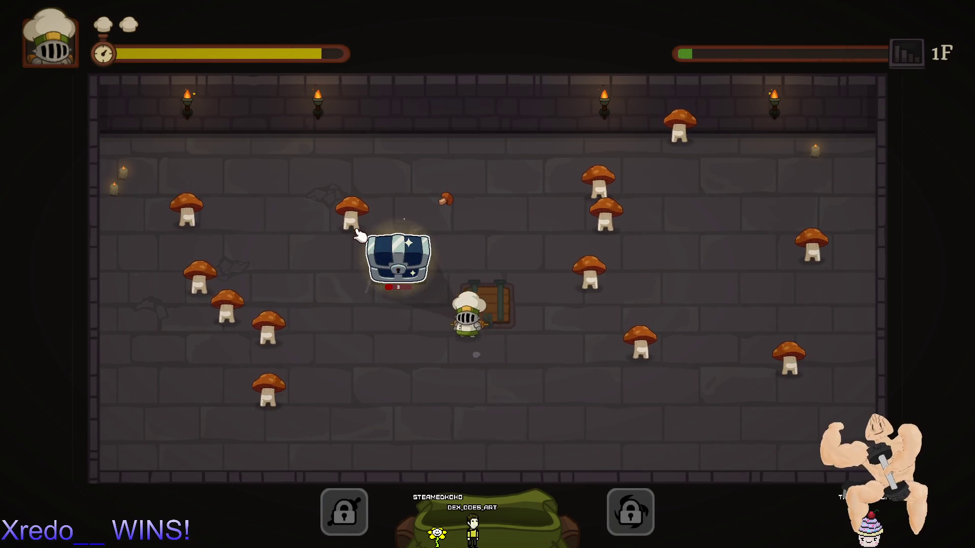
click(312, 236)
click(312, 239)
click(207, 265)
click(191, 270)
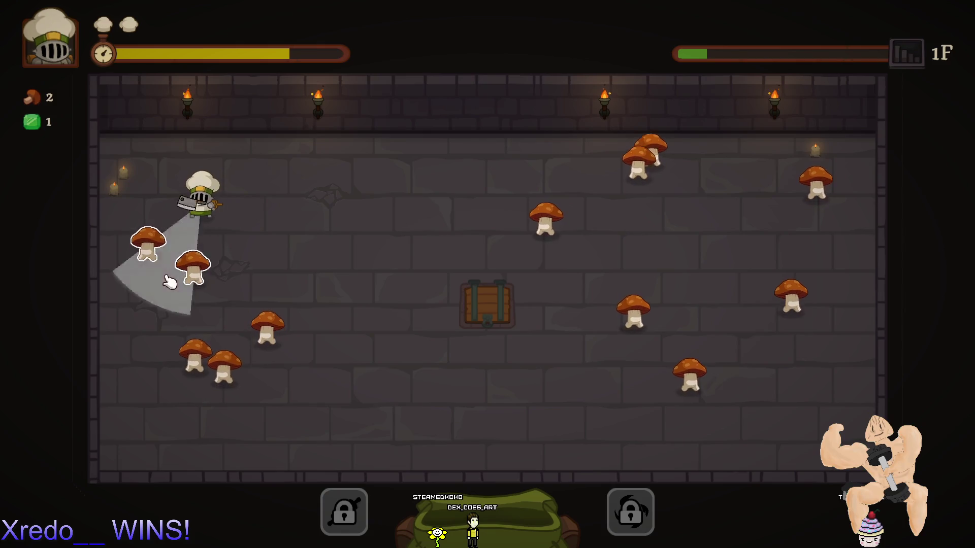
click(244, 409)
click(255, 338)
click(282, 277)
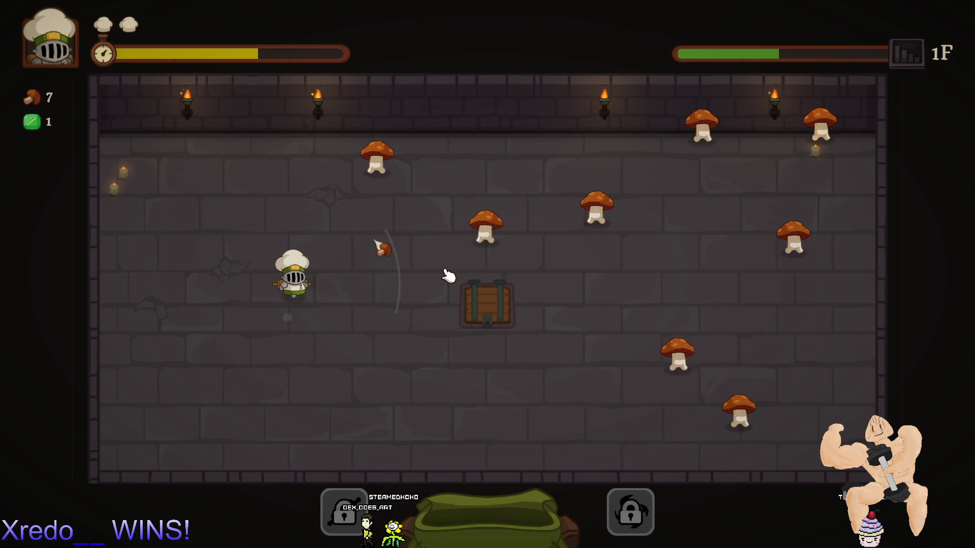
- Advance right, clearing the right-hand mushroom cluster and the bottom-right group
click(499, 251)
click(567, 241)
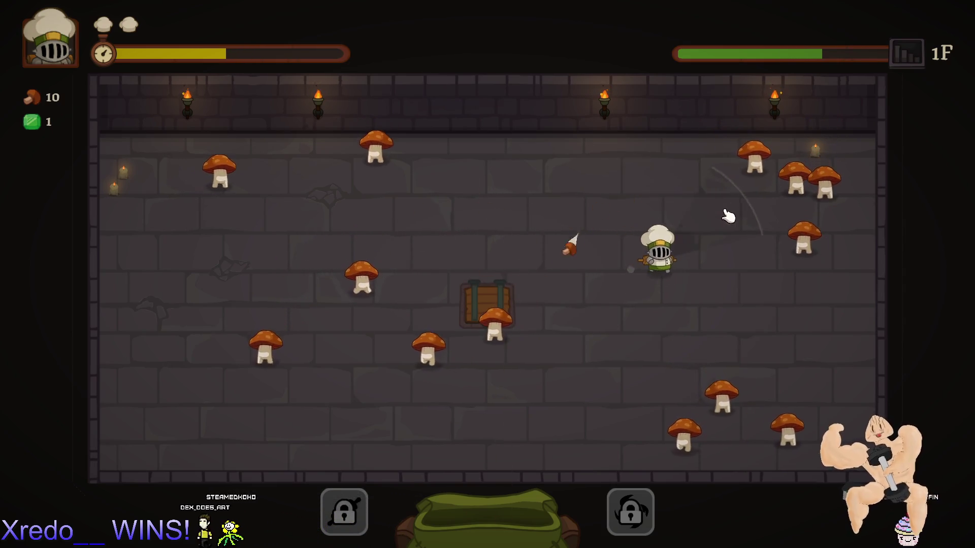
click(788, 213)
click(792, 211)
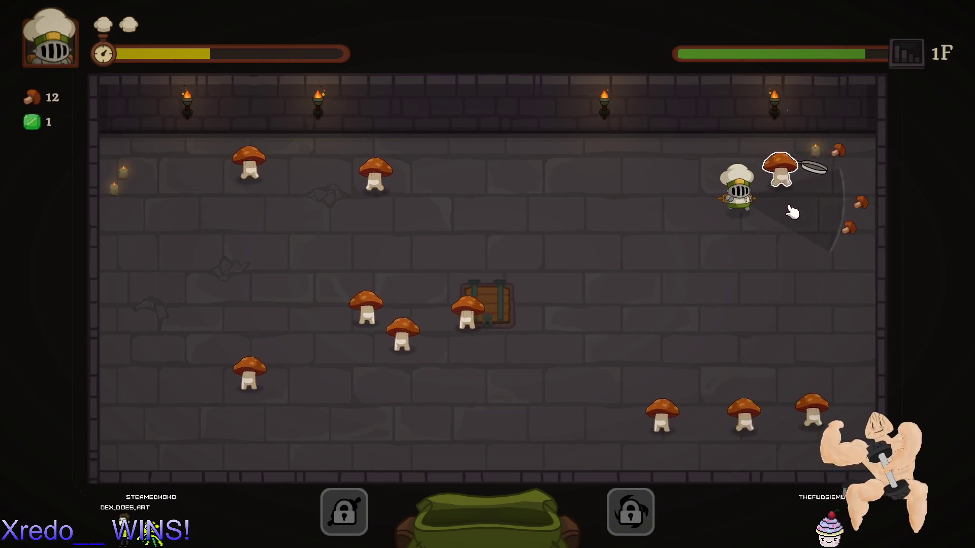
click(745, 234)
click(779, 331)
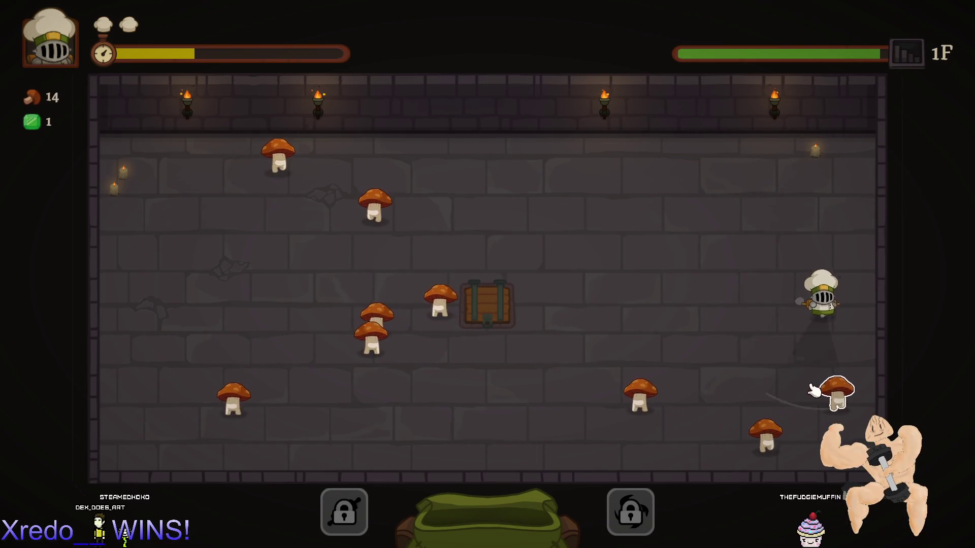
click(762, 433)
click(663, 392)
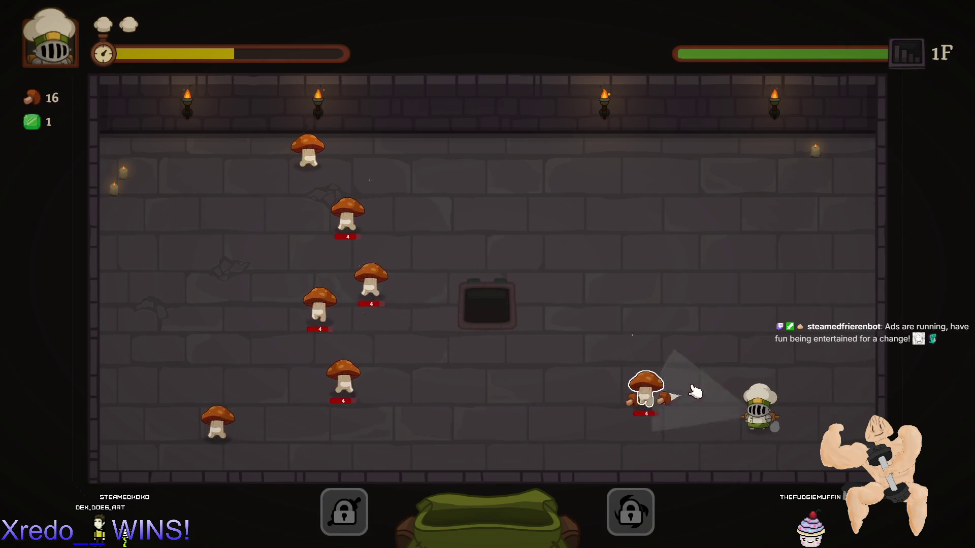
click(662, 390)
- Chase down the remaining mushrooms and the new wave until the 22-mushroom run ends
key(a)
key(s)
key(a)
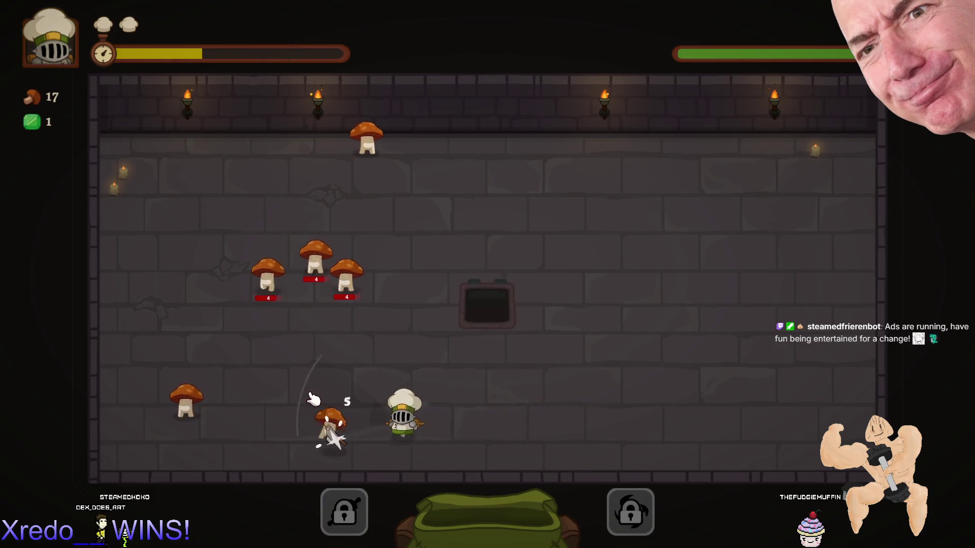
key(a)
key(w)
key(d)
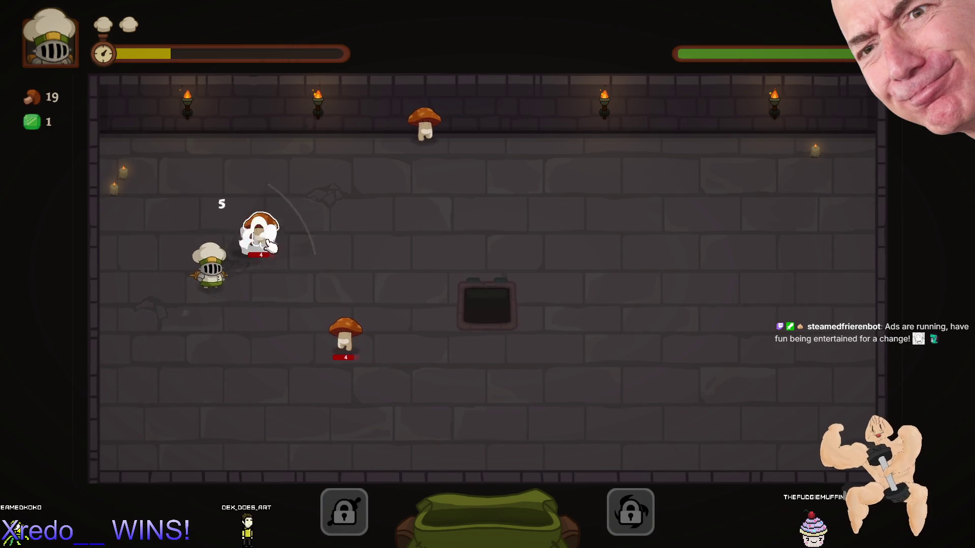
key(d)
key(s)
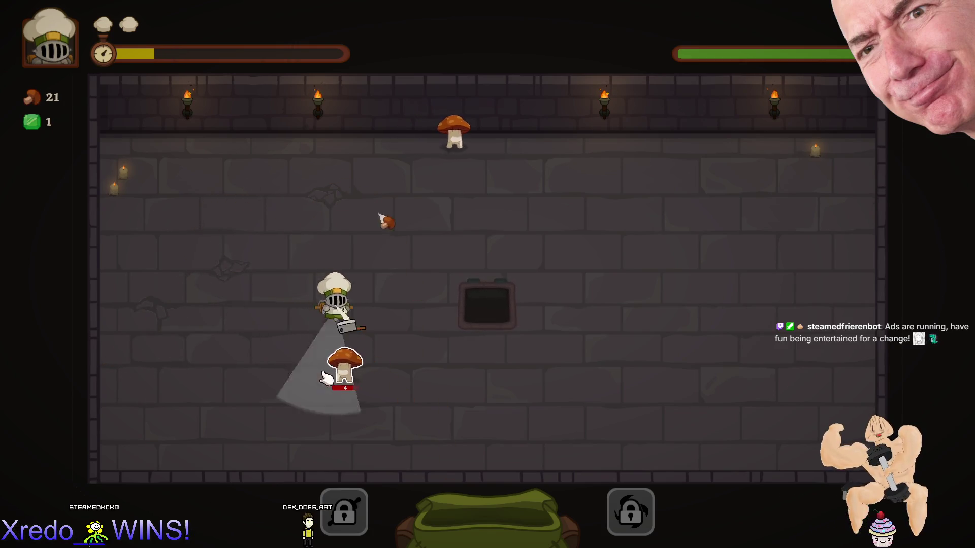
key(w)
key(d)
key(s)
key(d)
key(d)
key(a)
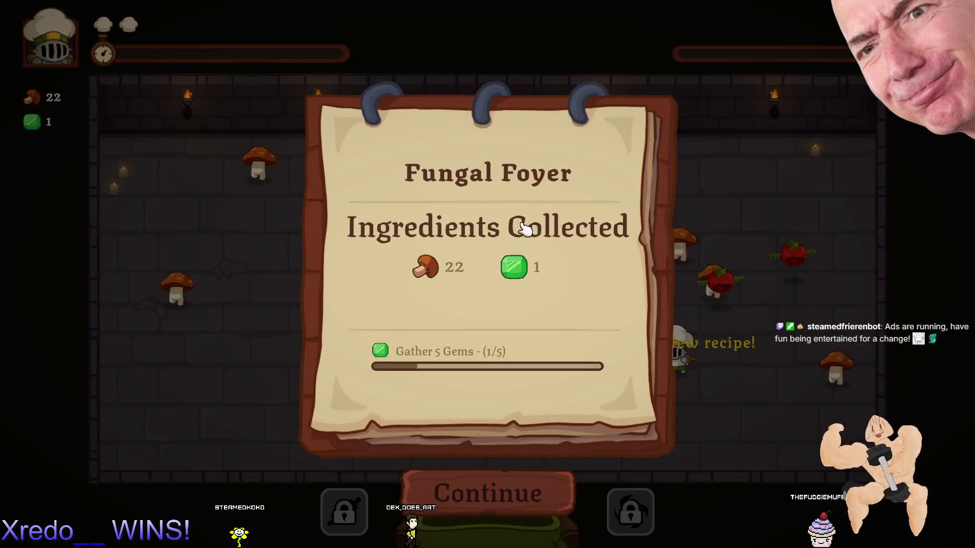
- Return to the kitchen and browse the Shroom-kebab and Mushroom Soup recipes at the desk
click(509, 499)
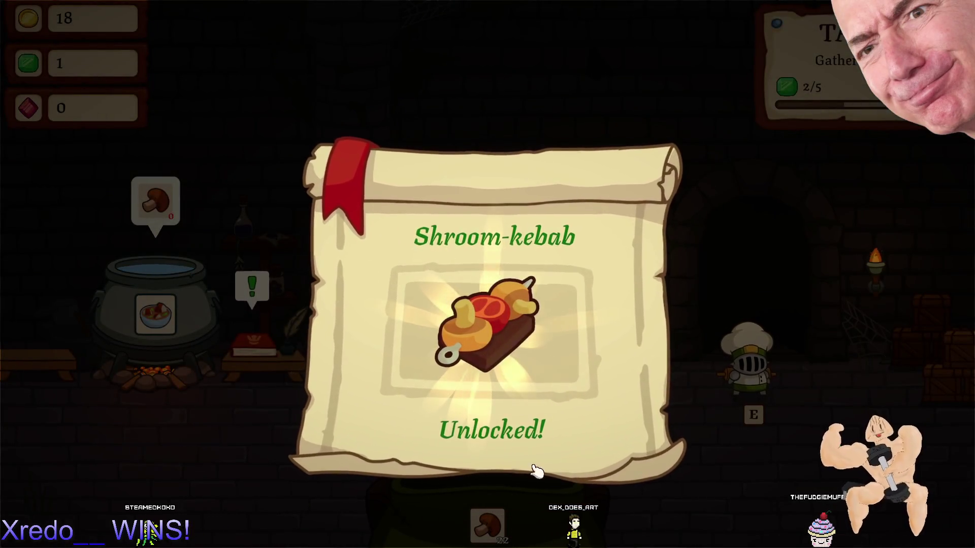
key(a)
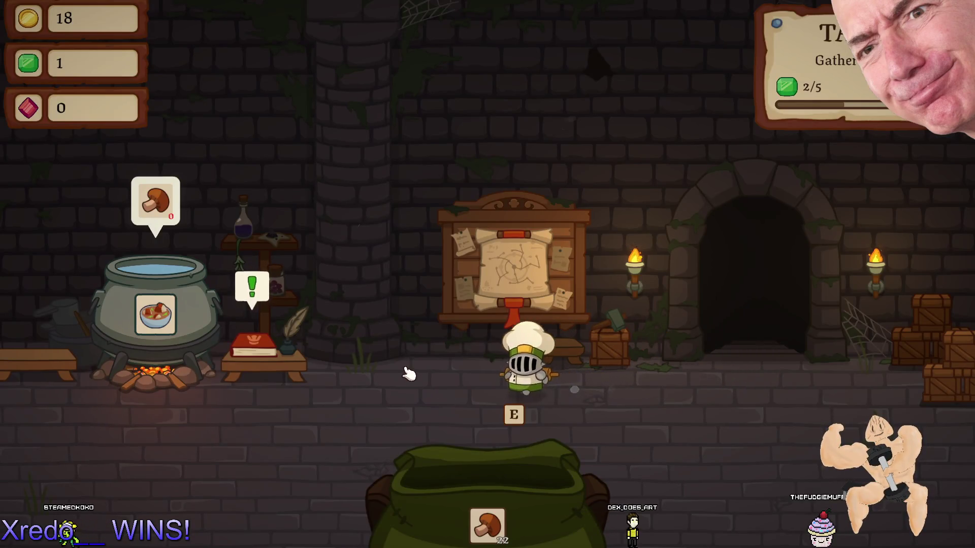
key(e)
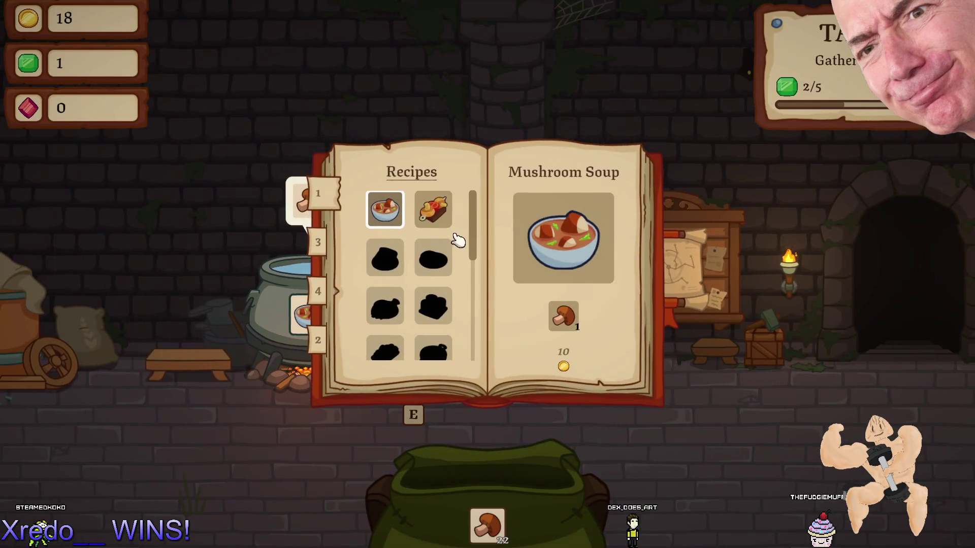
click(433, 209)
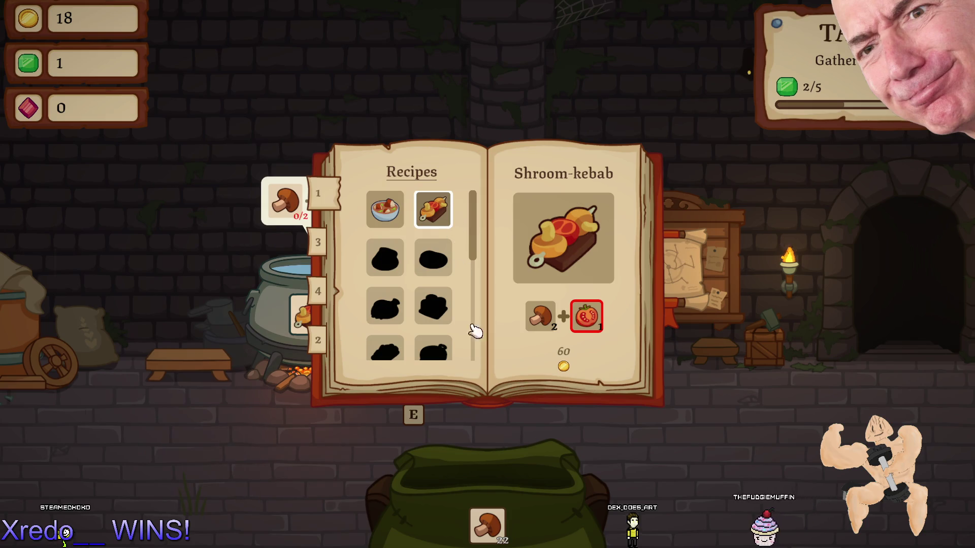
click(385, 212)
click(435, 210)
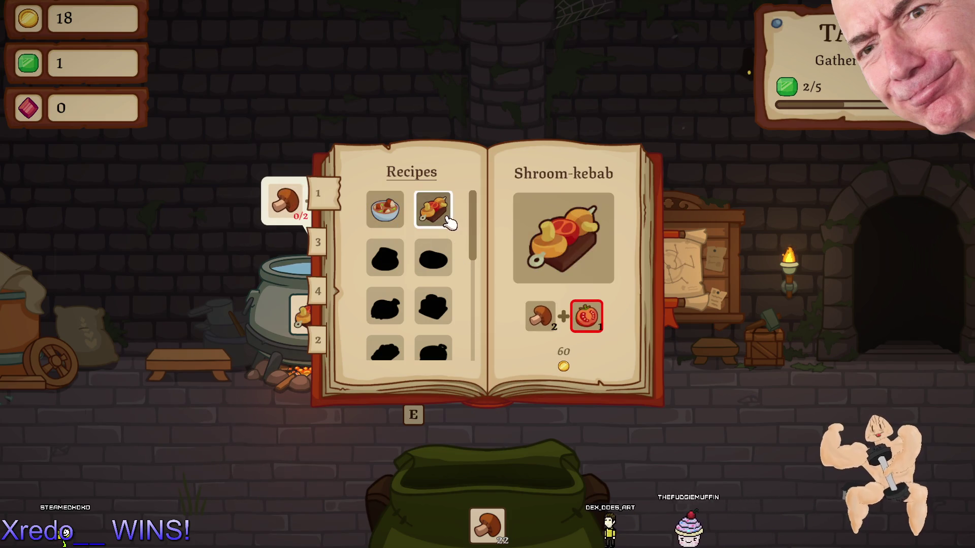
key(e)
- Set the cauldron to Mushroom Soup and let it cook a tall stack of bowls
key(a)
key(e)
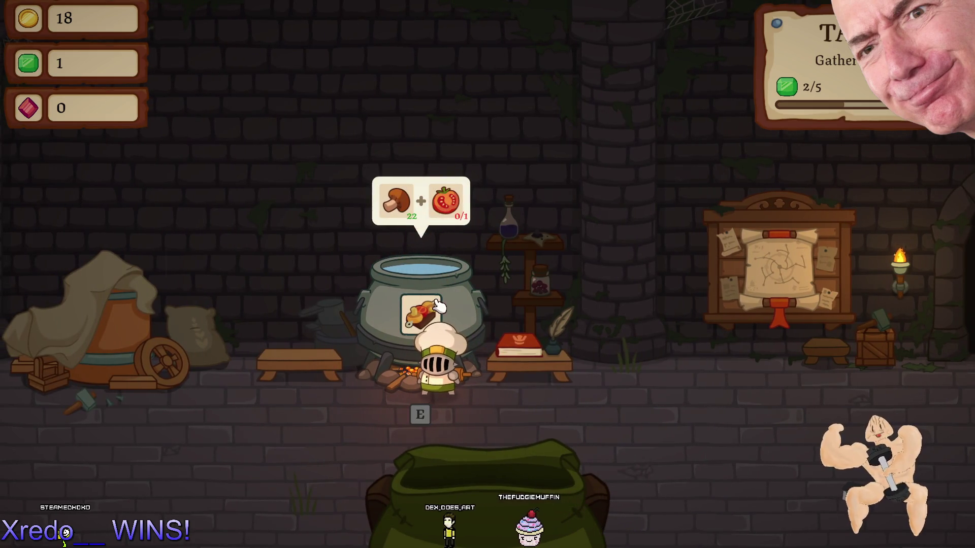
key(e)
click(385, 212)
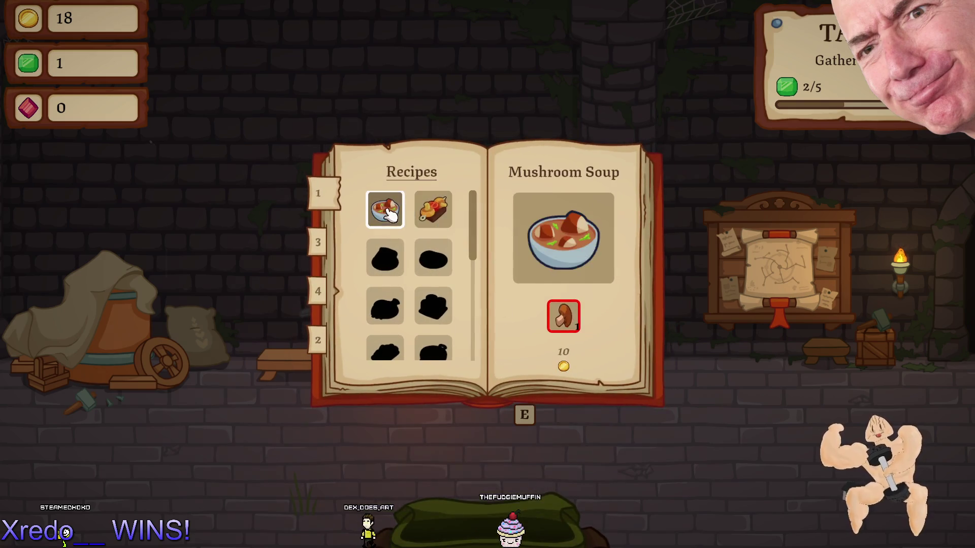
key(e)
key(a)
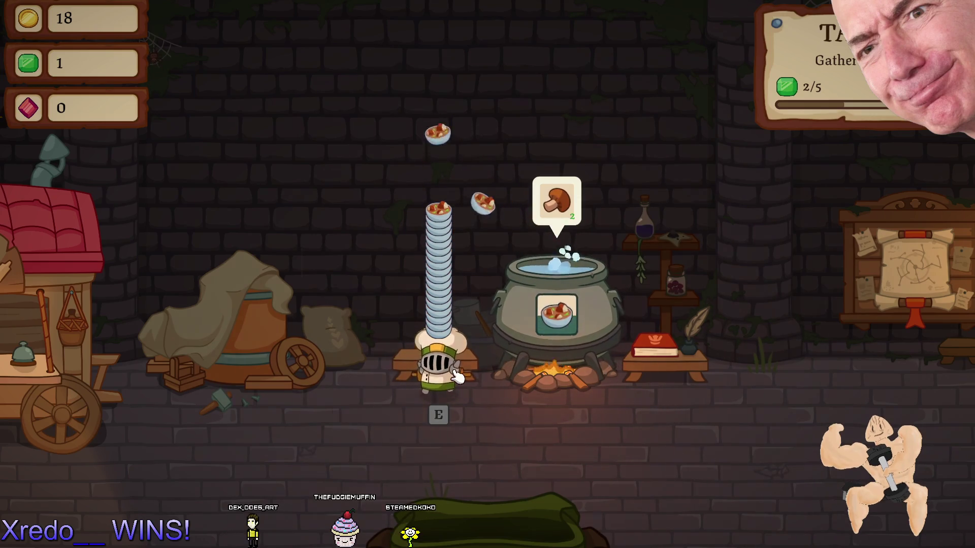
- Carry the soup stack to the cart and sell it to the goblins, raising coins to 238
key(a)
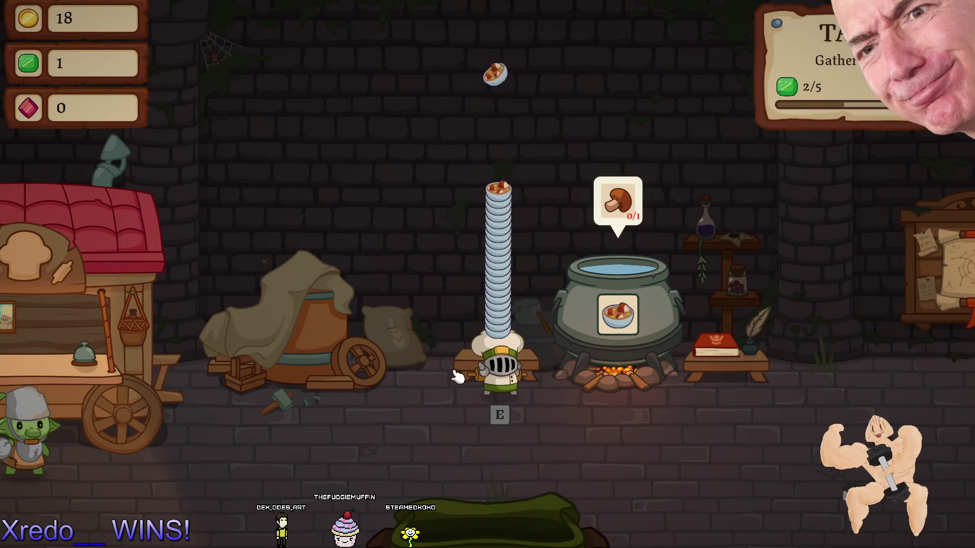
key(a)
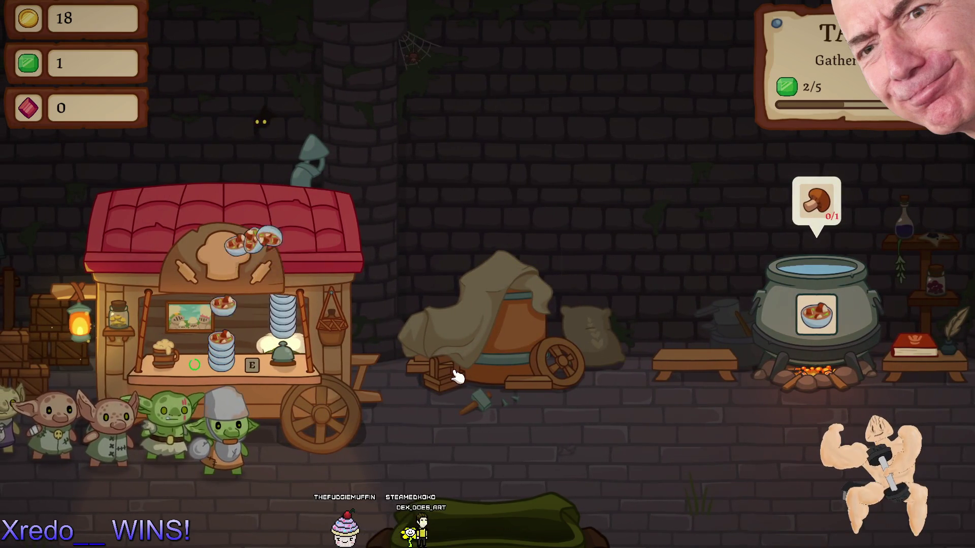
key(e)
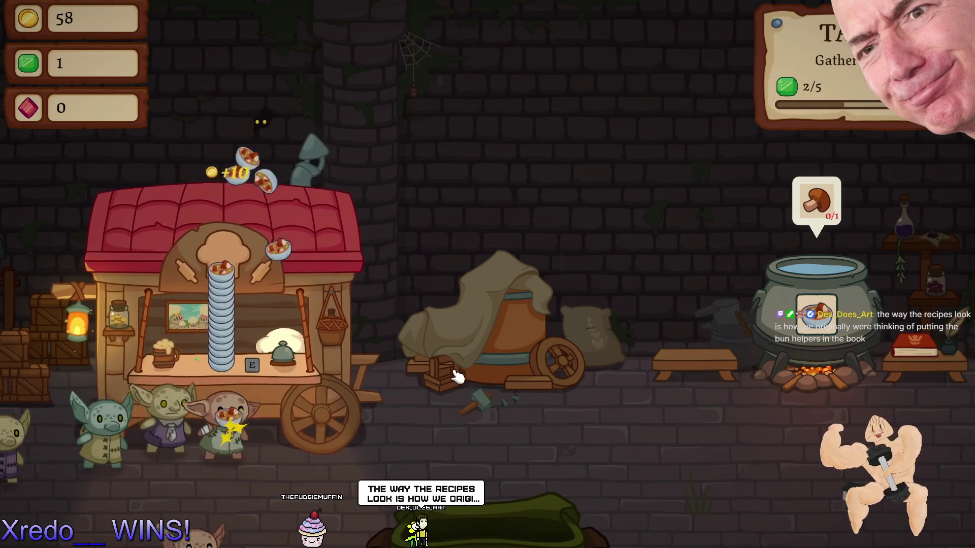
key(d)
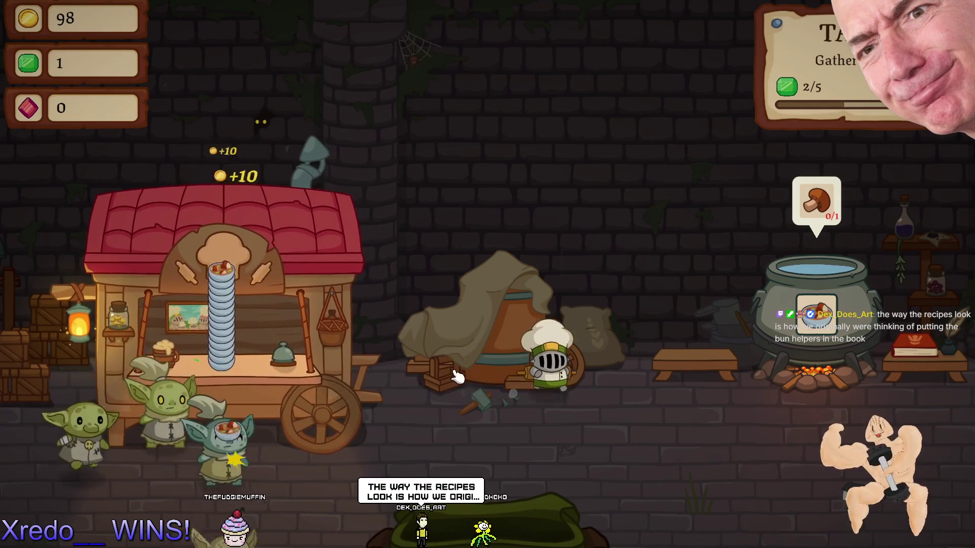
key(d)
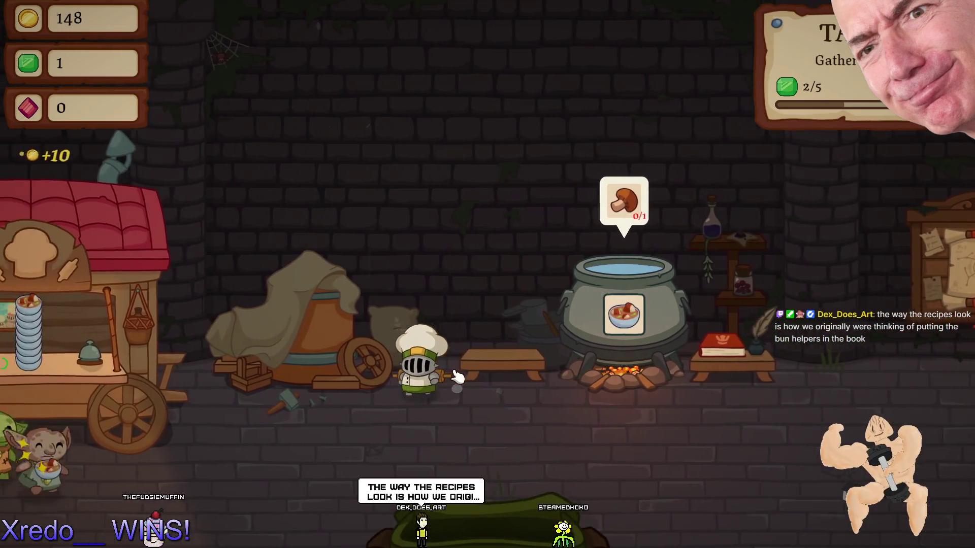
- Walk to the notice board and bring up the Skill Tree
key(a)
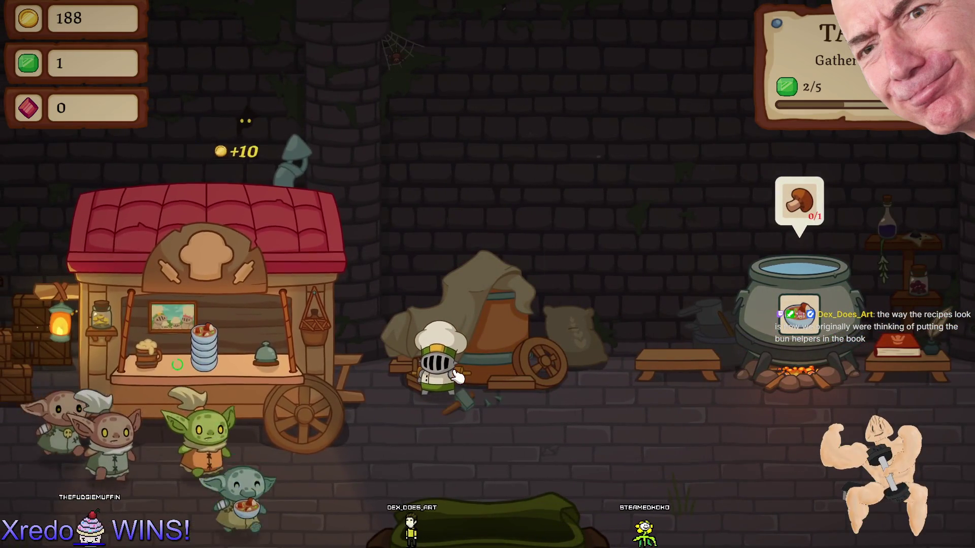
key(d)
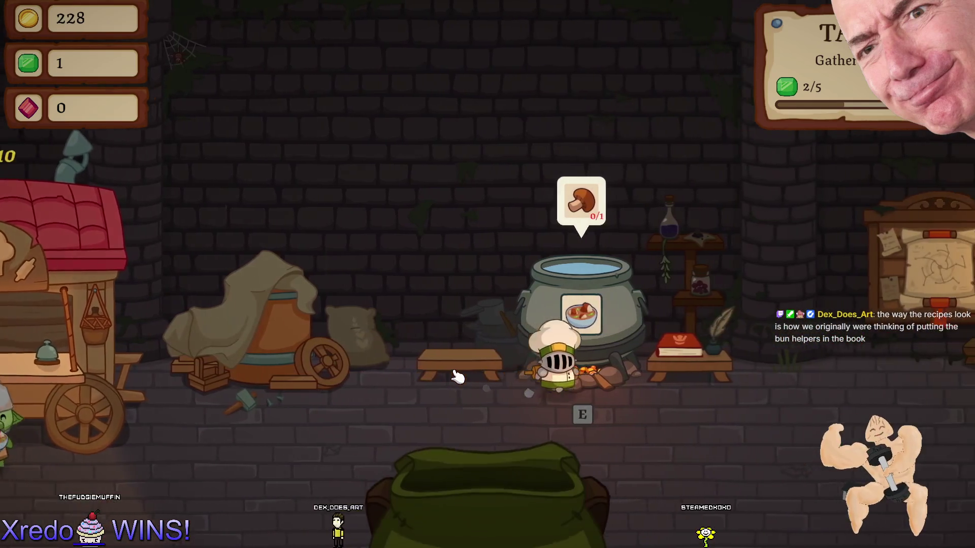
key(d)
key(e)
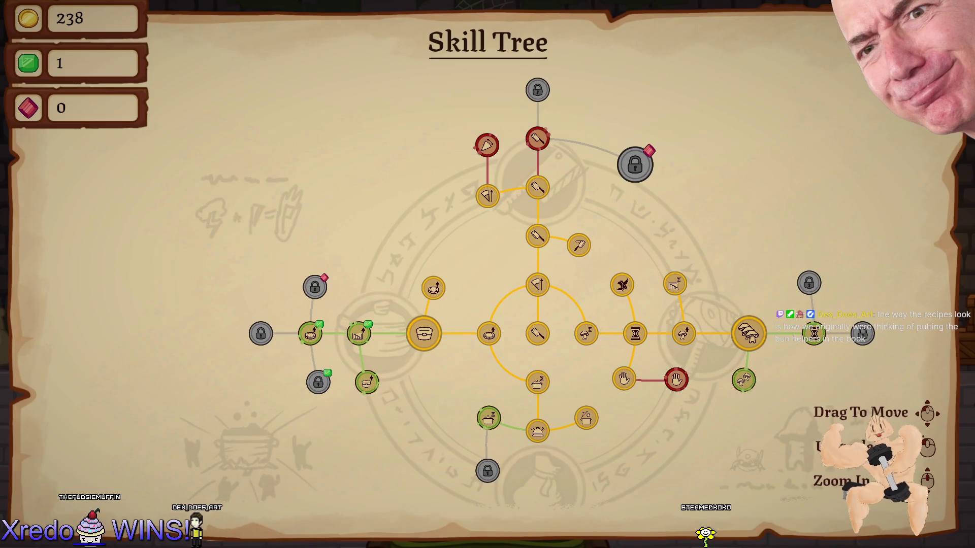
- Back out through the settings and reopen the skill tree at the board
key(Escape)
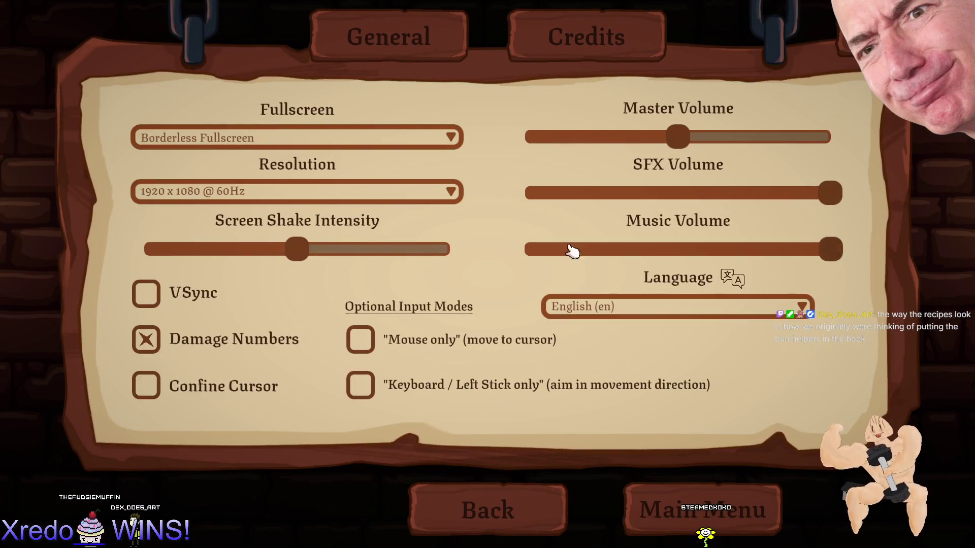
key(Escape)
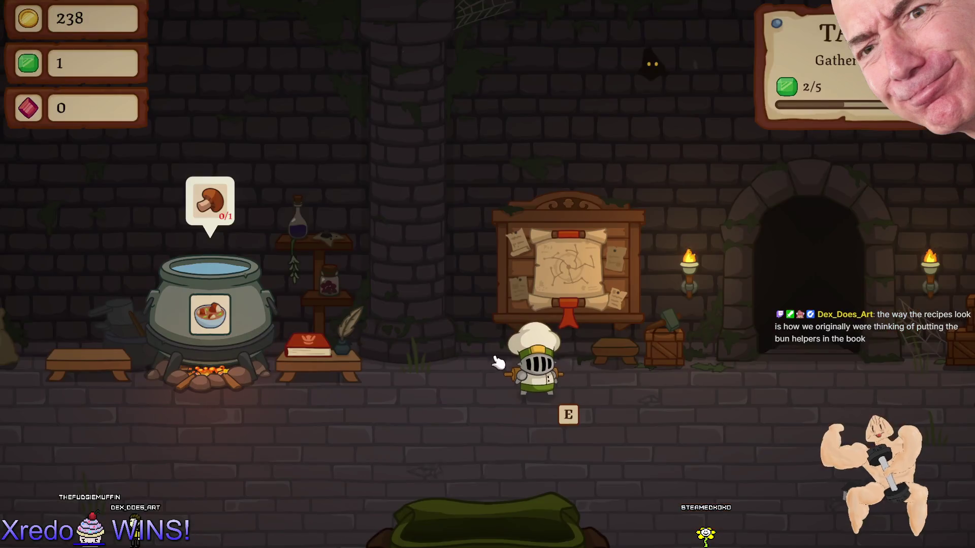
key(a)
key(d)
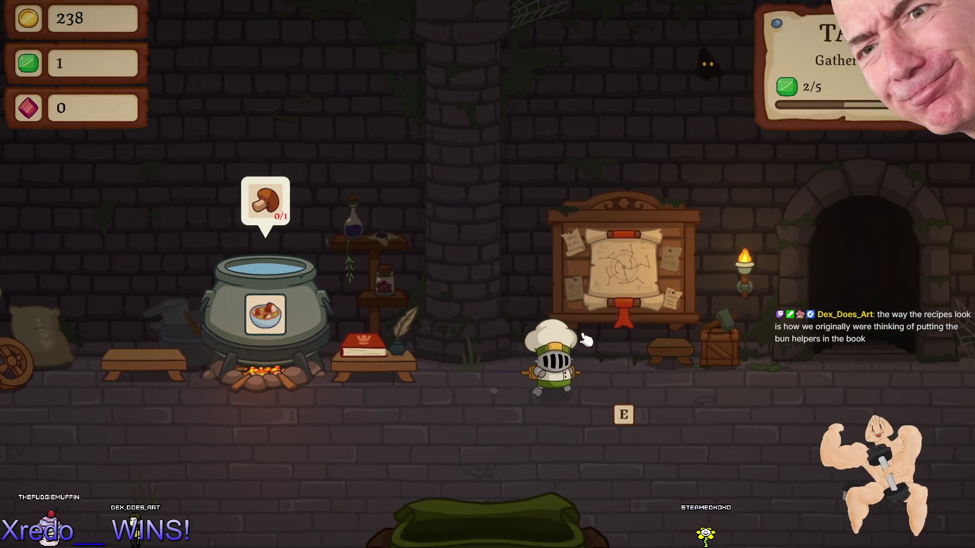
key(e)
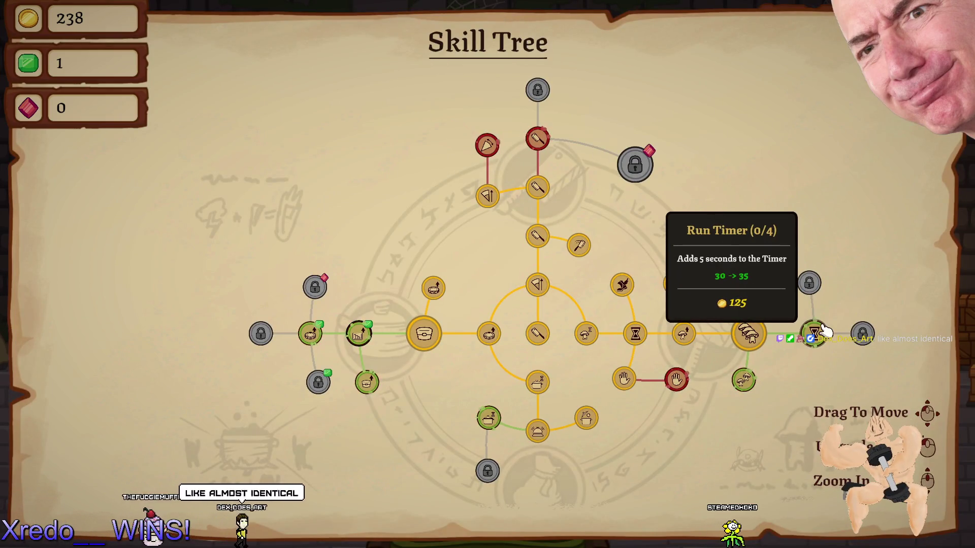
- Buy Enemy Instant Respawn Chance, Shop Sell Value Multiplier and More Gem Drops, then return to the kitchen
click(744, 381)
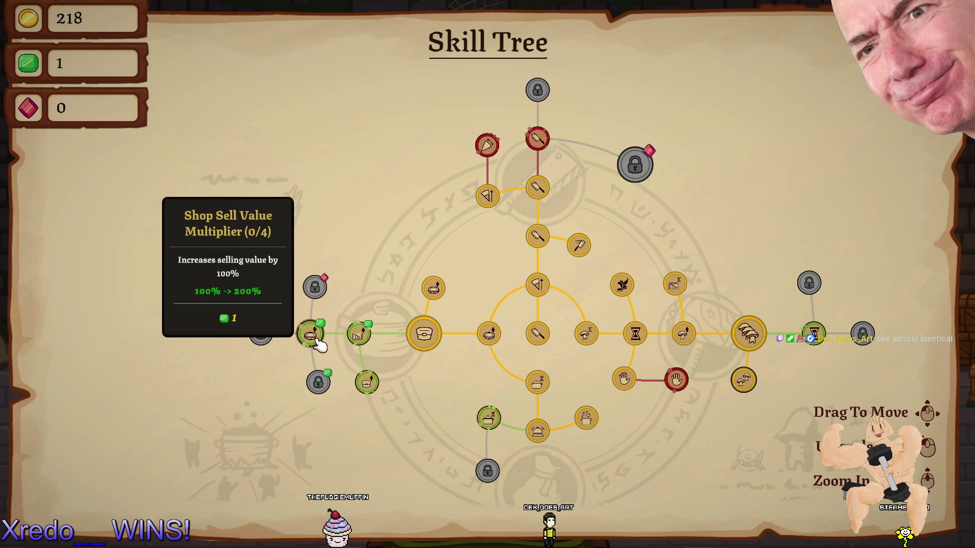
click(317, 343)
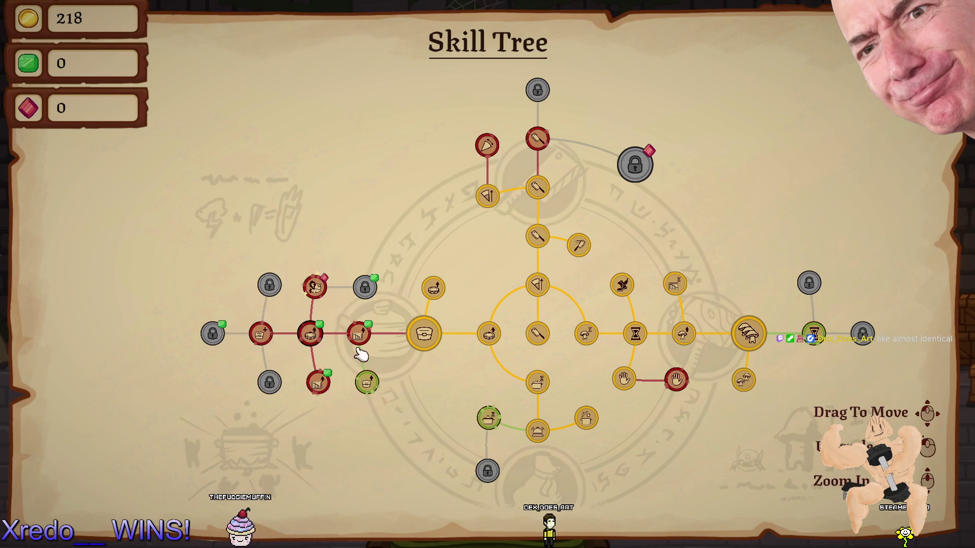
click(368, 384)
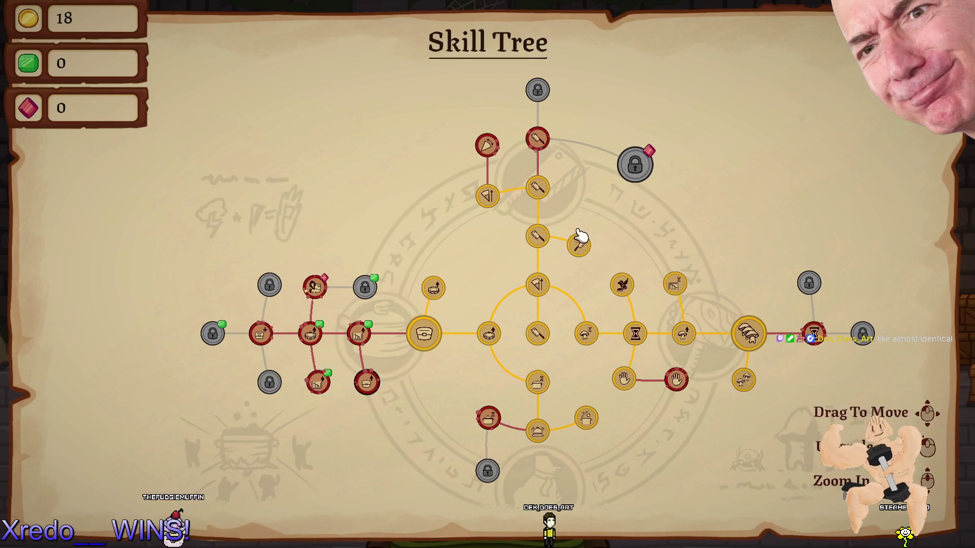
key(Escape)
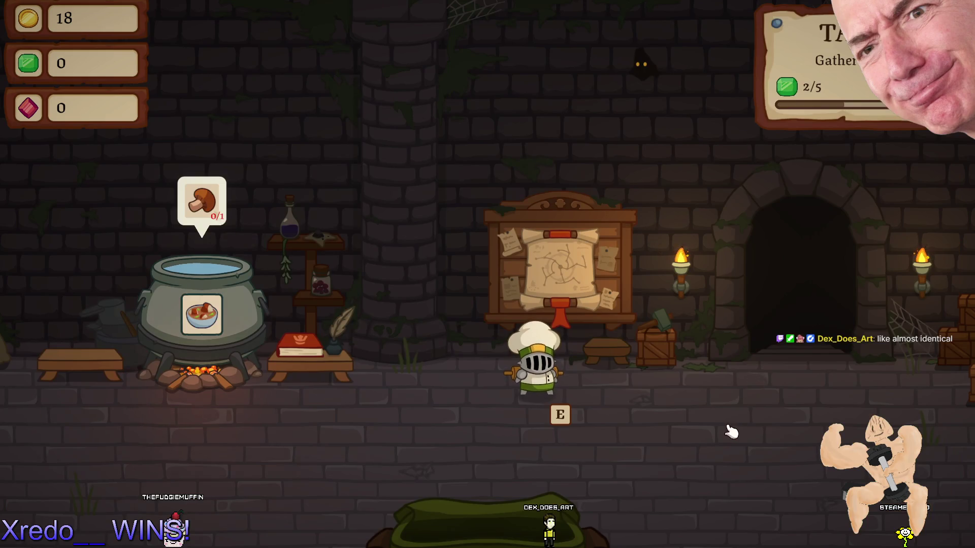
- Walk to the cauldron and bring up its recipe book showing Mushroom Soup at 15 coins
key(d)
key(a)
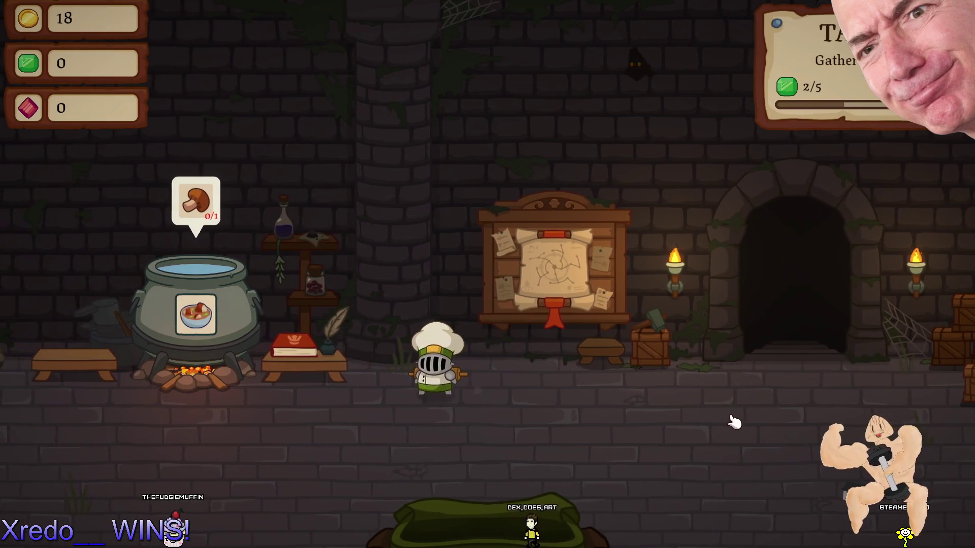
key(d)
key(a)
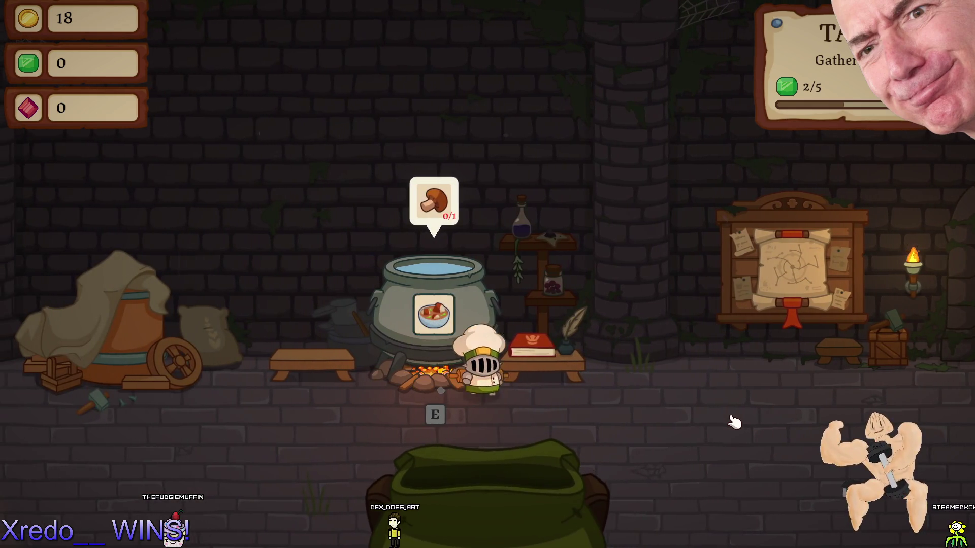
key(e)
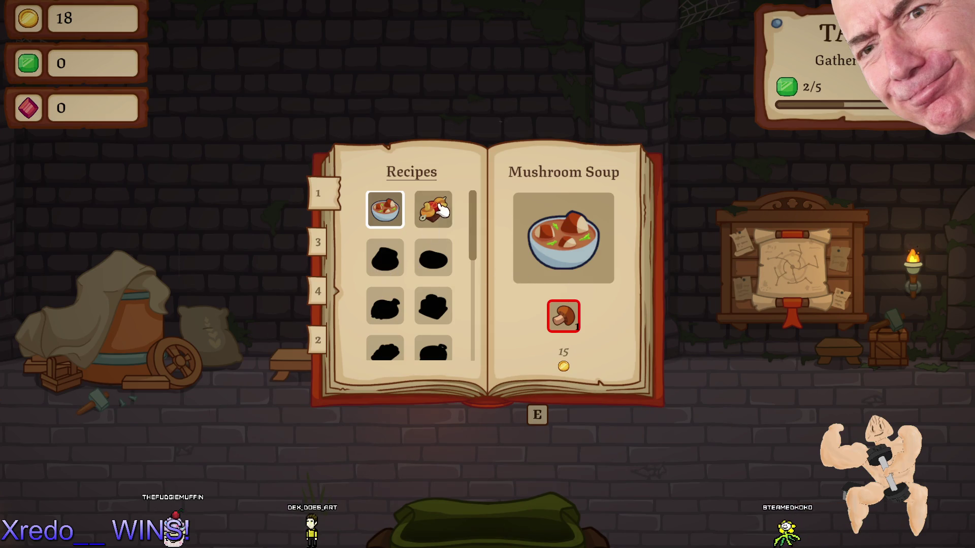
- Compare the recipes and leave the cauldron set to Shroom-kebab (two mushrooms, one tomato)
click(442, 213)
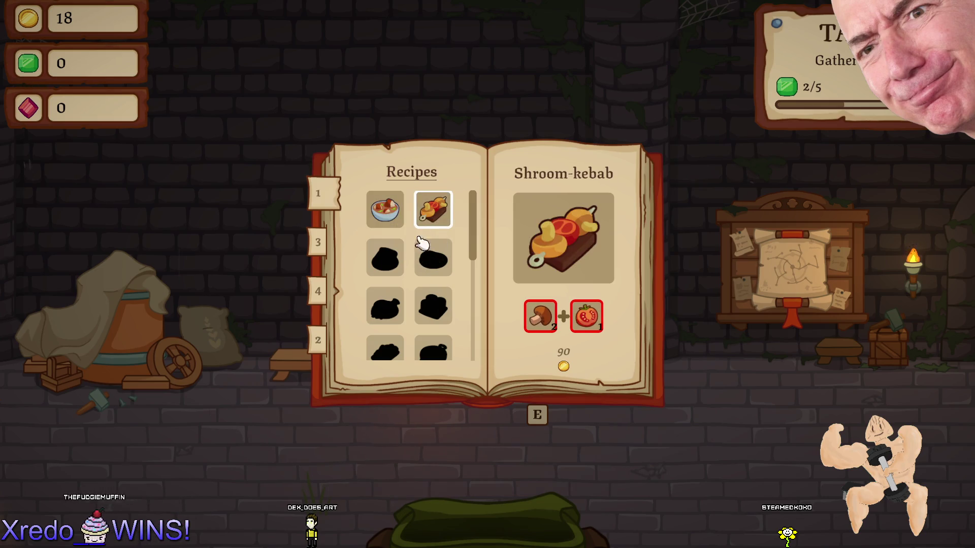
click(387, 214)
click(432, 212)
click(385, 212)
click(442, 217)
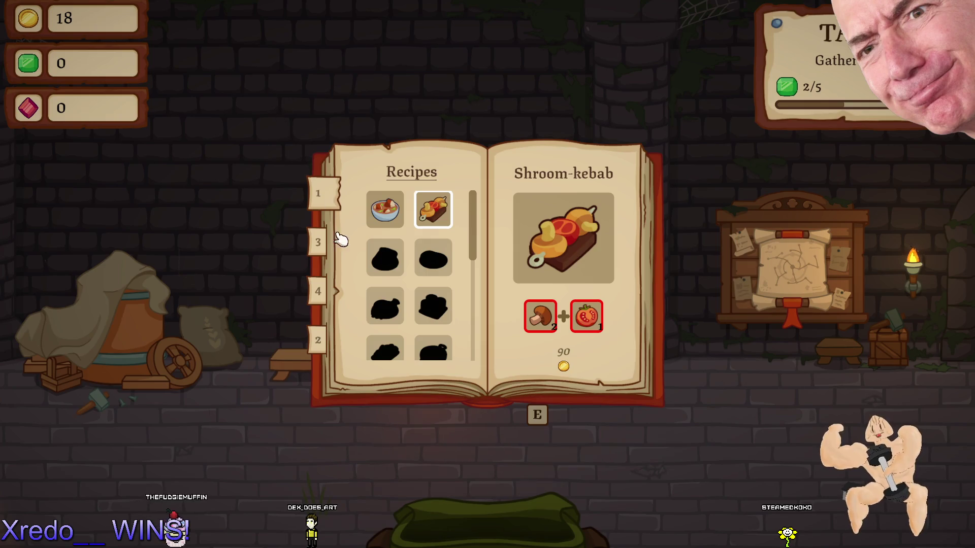
click(389, 210)
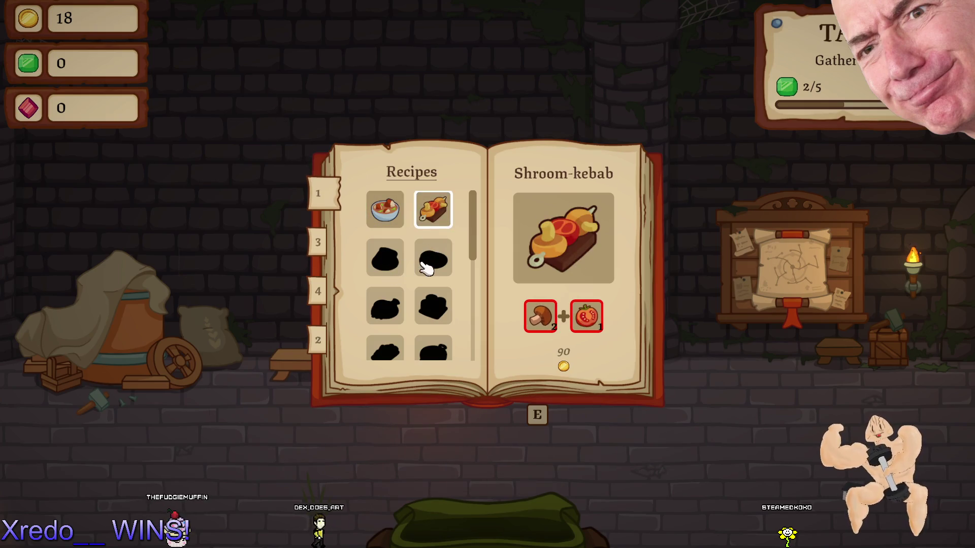
key(e)
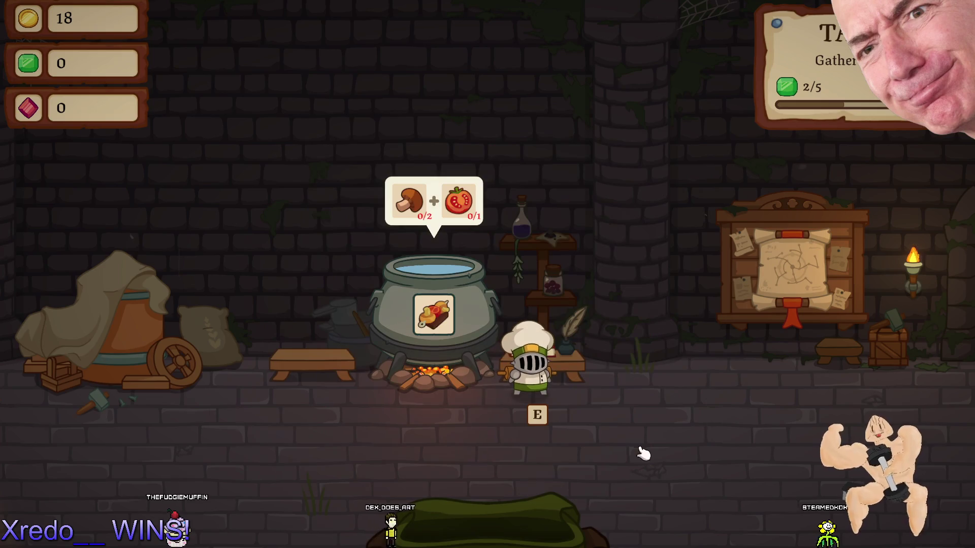
- Walk to the archway and start a new Fungal Foyer run
key(d)
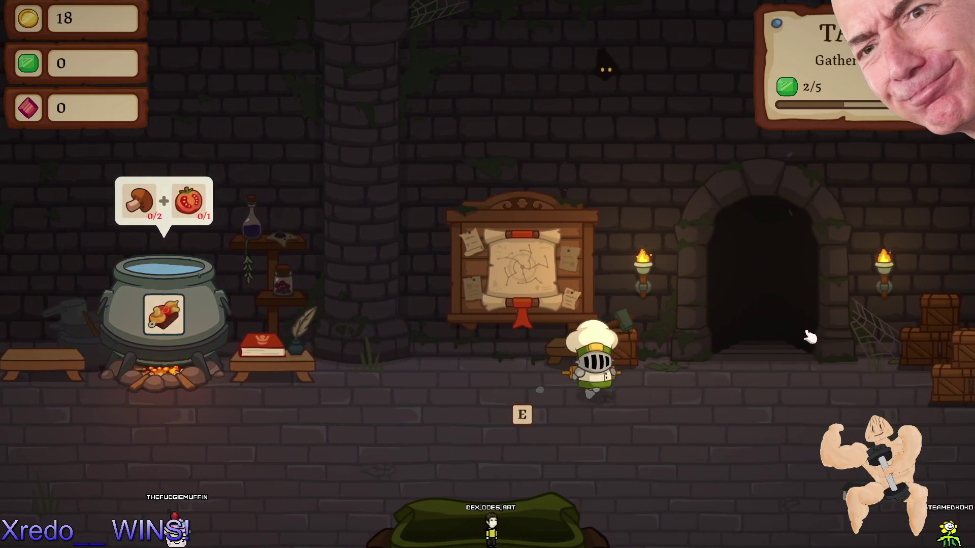
key(d)
key(e)
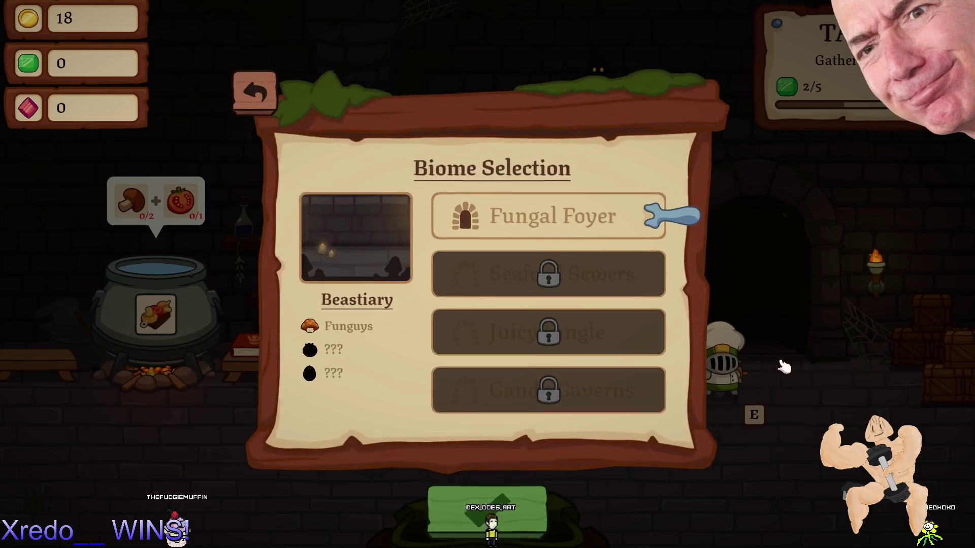
key(e)
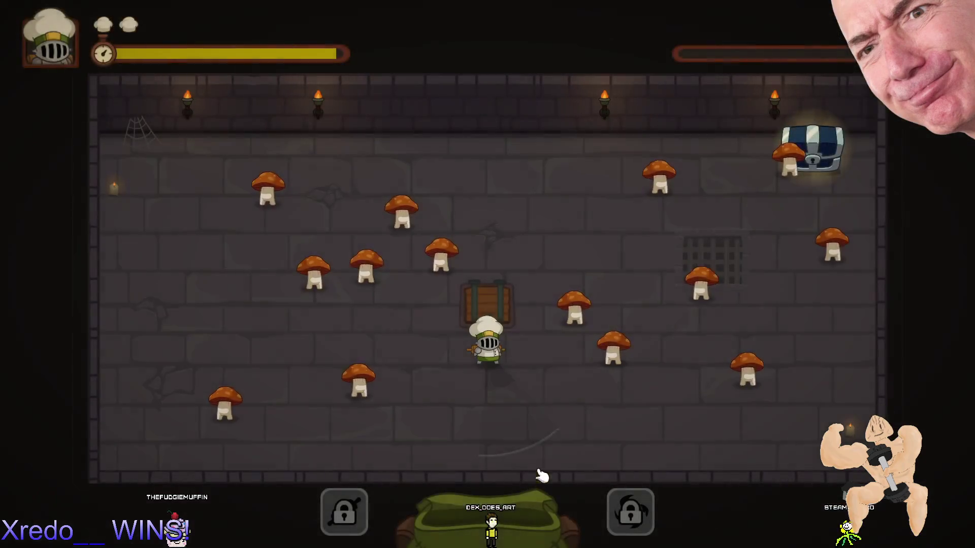
- Fight through the mushrooms to the chest and break it open for gems
click(662, 339)
key(d)
click(679, 312)
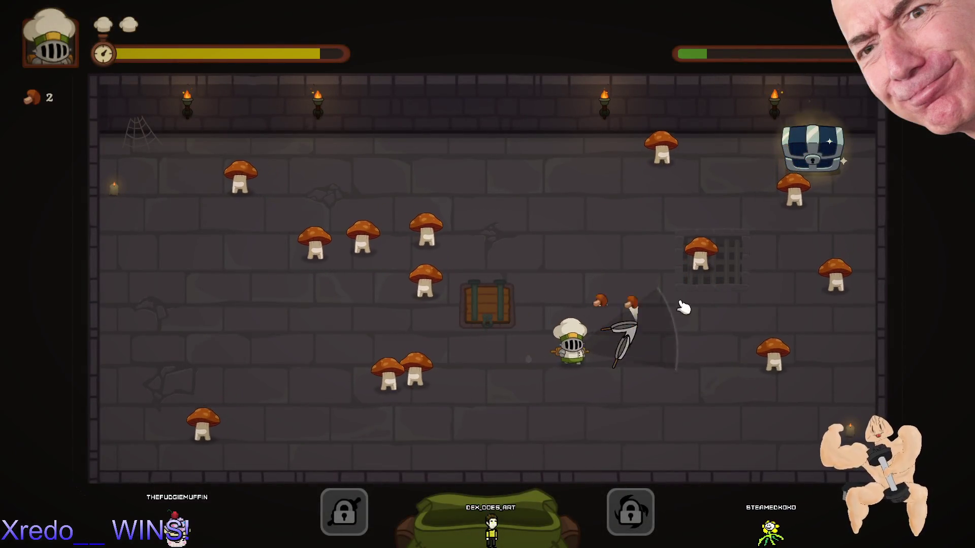
key(w)
key(d)
click(782, 259)
key(w)
click(811, 250)
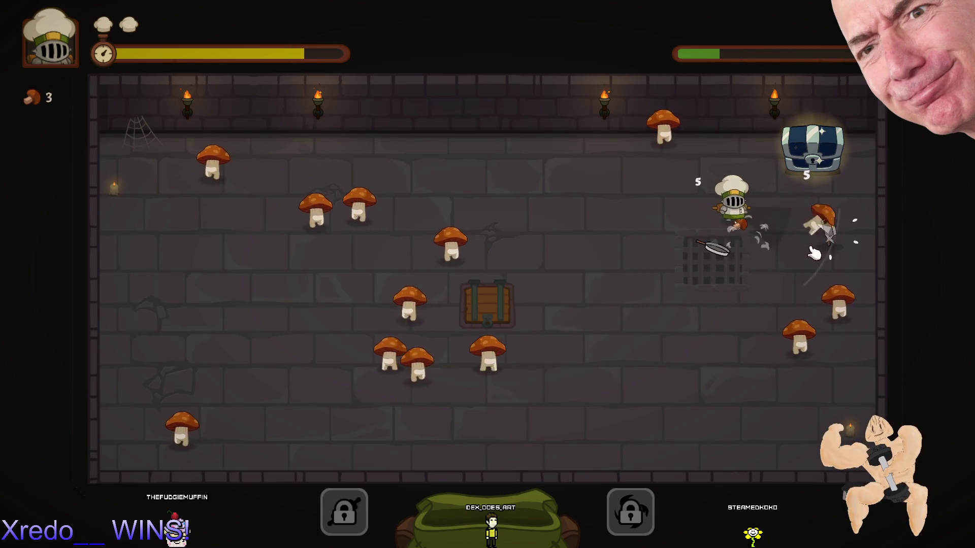
click(723, 190)
key(a)
click(685, 198)
- Sweep down and left across the room killing the lower mushrooms
key(a)
key(s)
click(631, 294)
key(a)
click(525, 350)
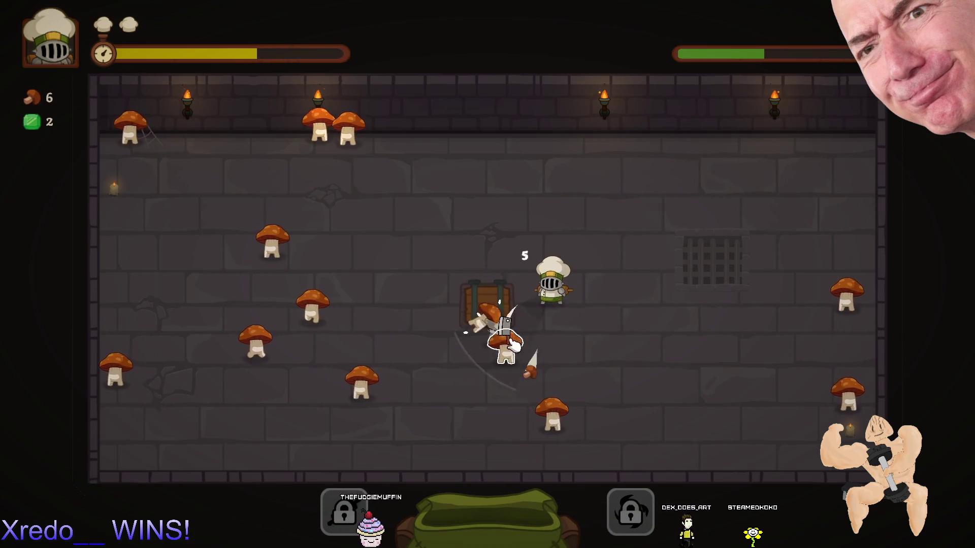
key(s)
click(421, 398)
key(a)
click(342, 364)
click(345, 347)
- Clear the upper-left mushrooms and the last ones in the room centre
key(w)
click(425, 322)
key(d)
click(441, 316)
key(a)
click(330, 209)
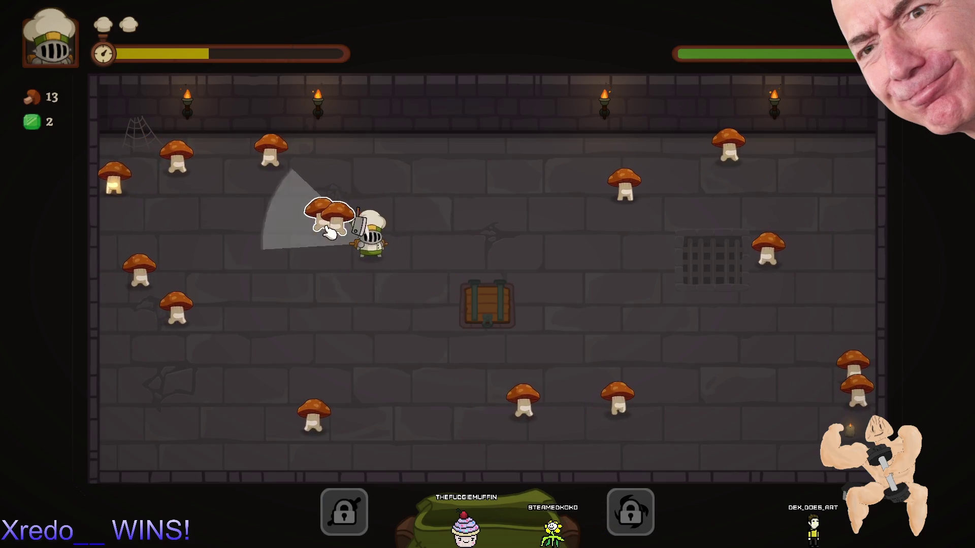
click(320, 226)
key(s)
key(d)
click(460, 294)
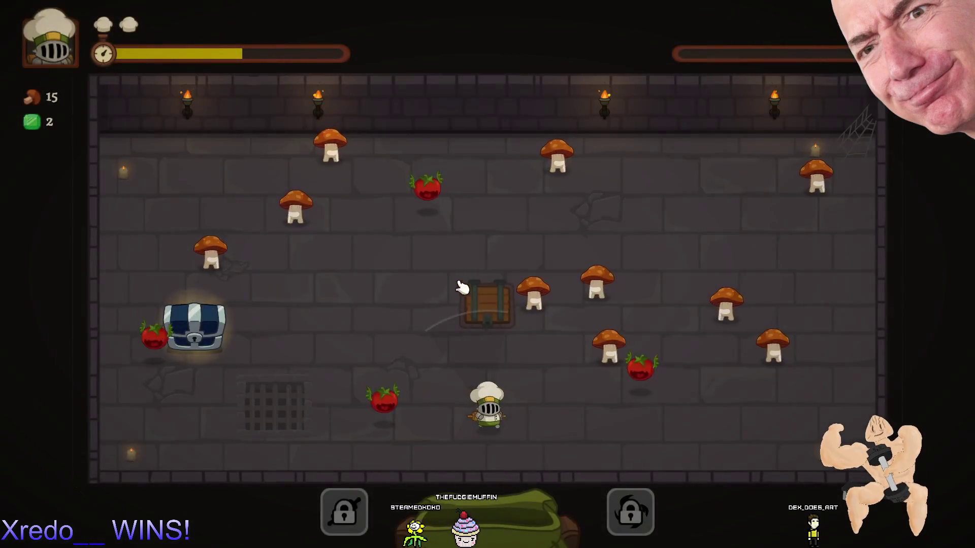
- Enter the tomato room and kill the tomatoes along the bottom and right
key(a)
click(442, 401)
key(d)
click(461, 408)
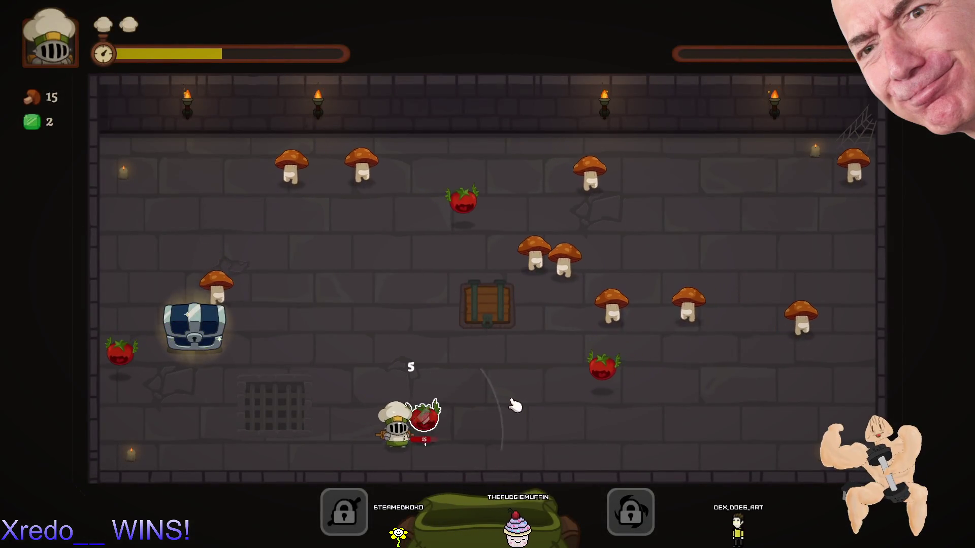
click(517, 400)
click(539, 403)
key(d)
click(582, 390)
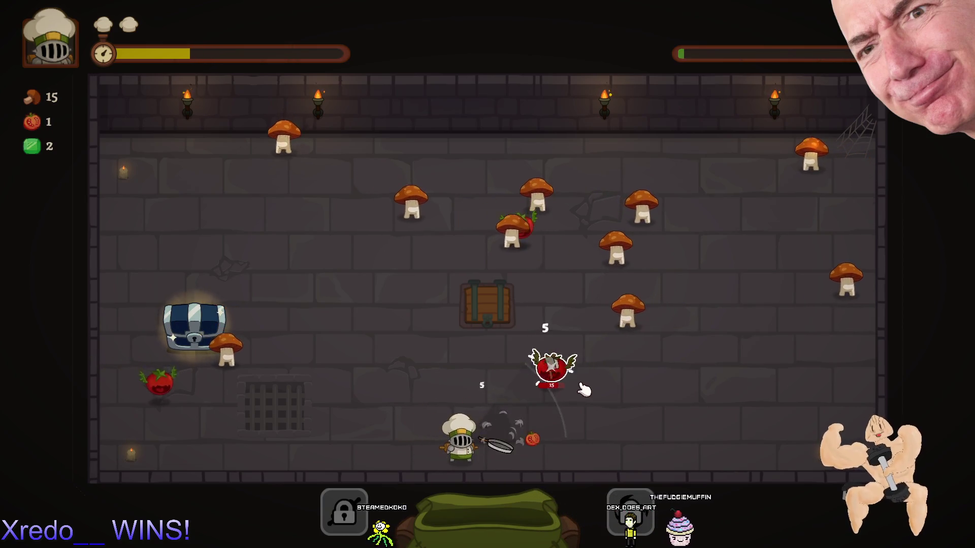
key(d)
key(w)
click(584, 357)
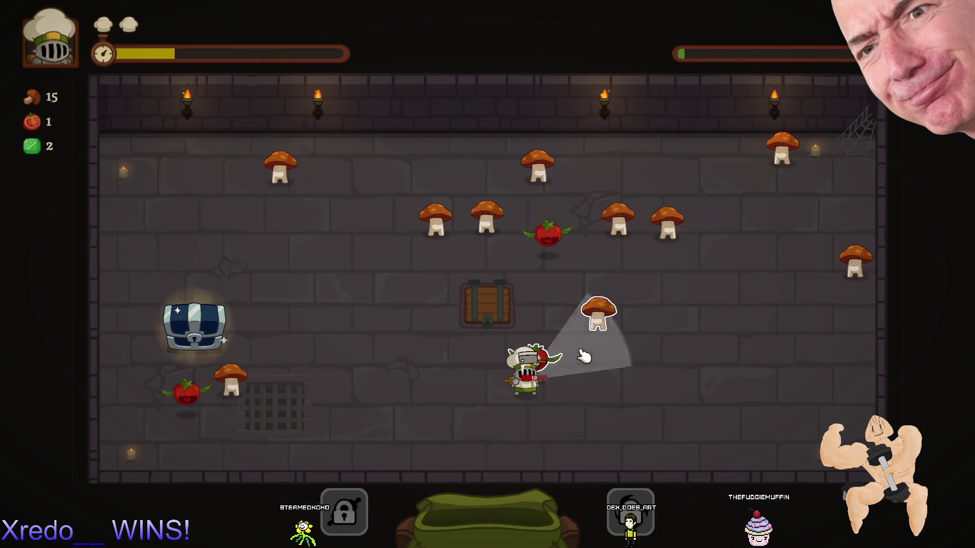
click(585, 356)
- Finish the upper tomato group, ending with 16 mushrooms, 4 tomatoes and 2 gems, and return to the kitchen
key(w)
click(591, 229)
click(654, 227)
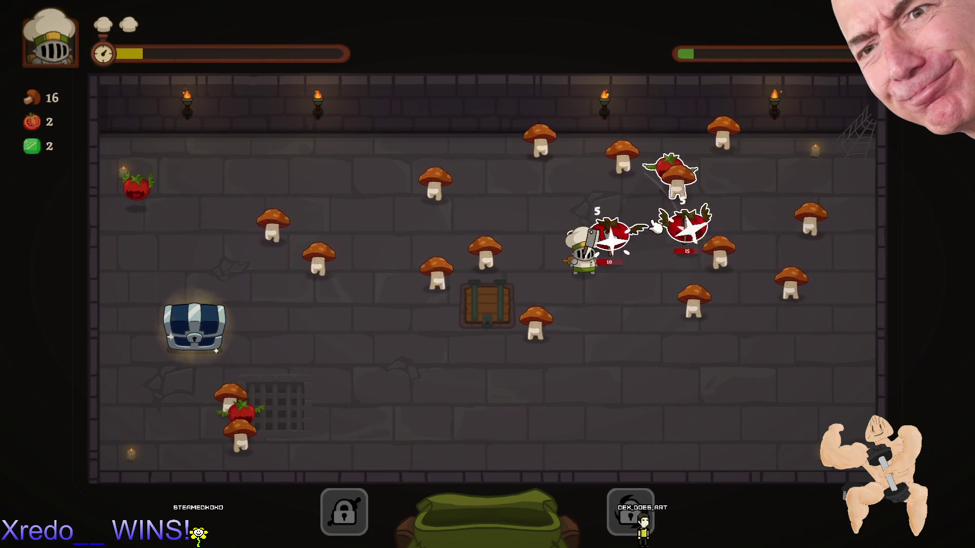
click(655, 221)
click(667, 225)
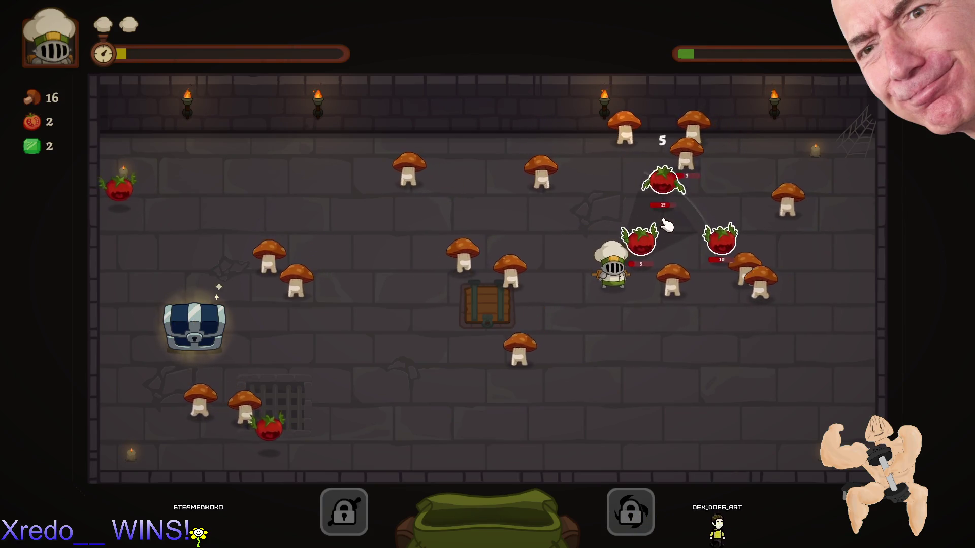
key(d)
click(783, 274)
key(d)
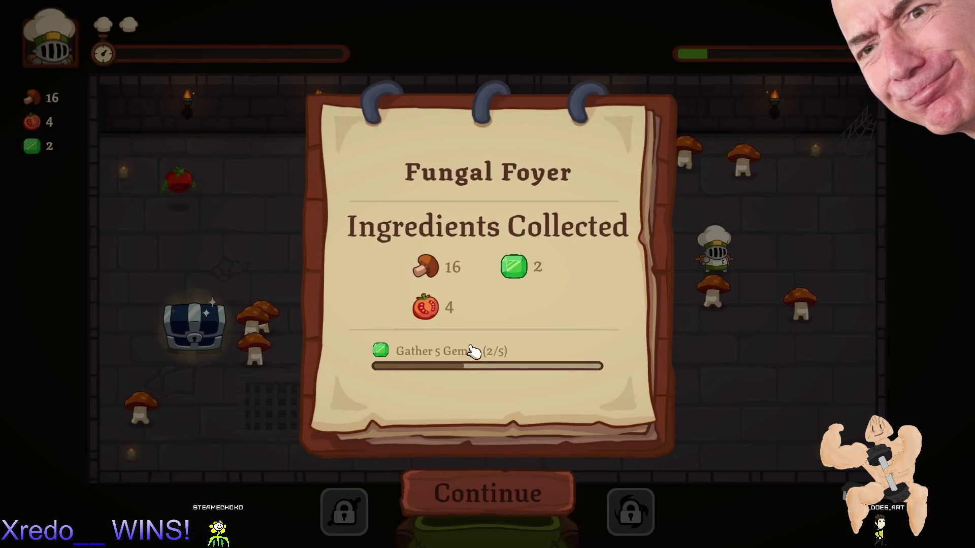
click(491, 493)
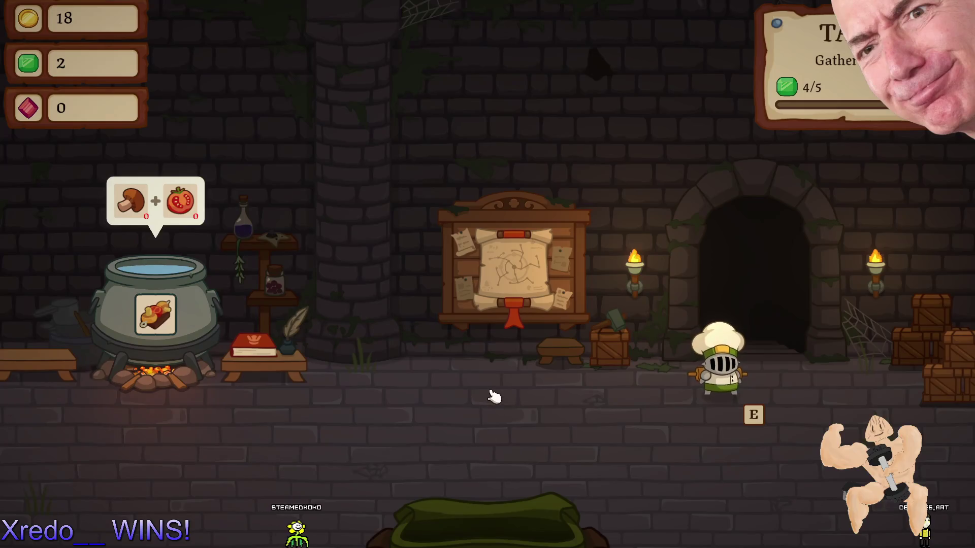
- Drop the ingredients into the cauldron and cook a batch of Shroom-kebabs
key(a)
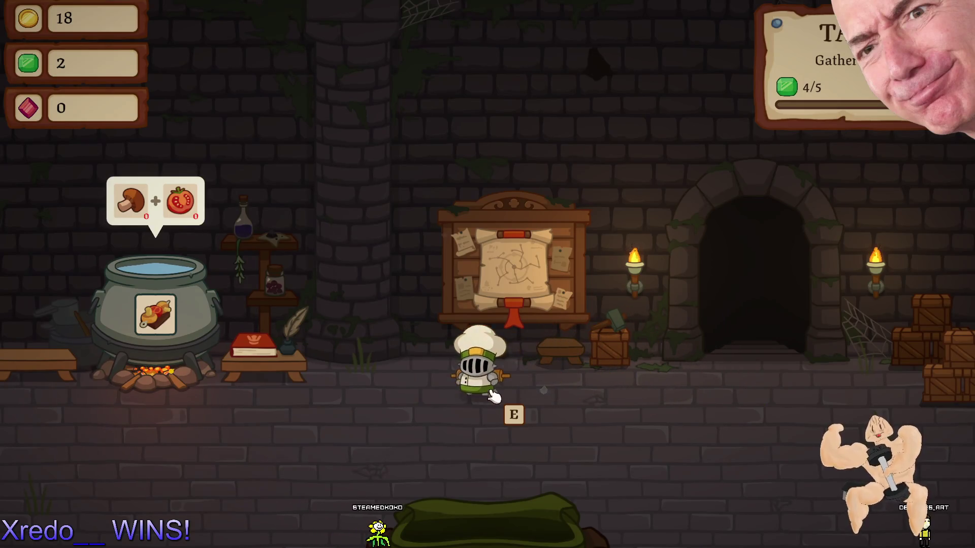
key(a)
key(e)
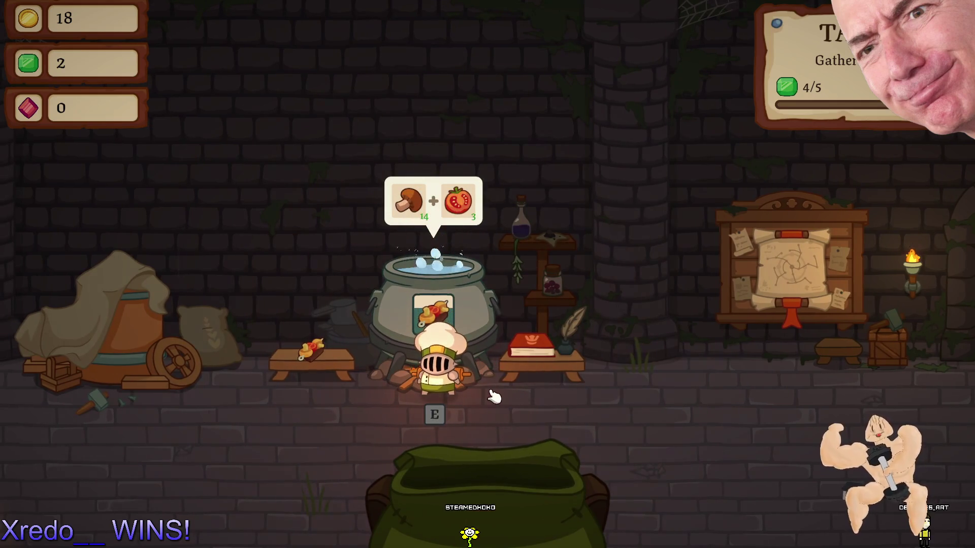
key(d)
key(d)
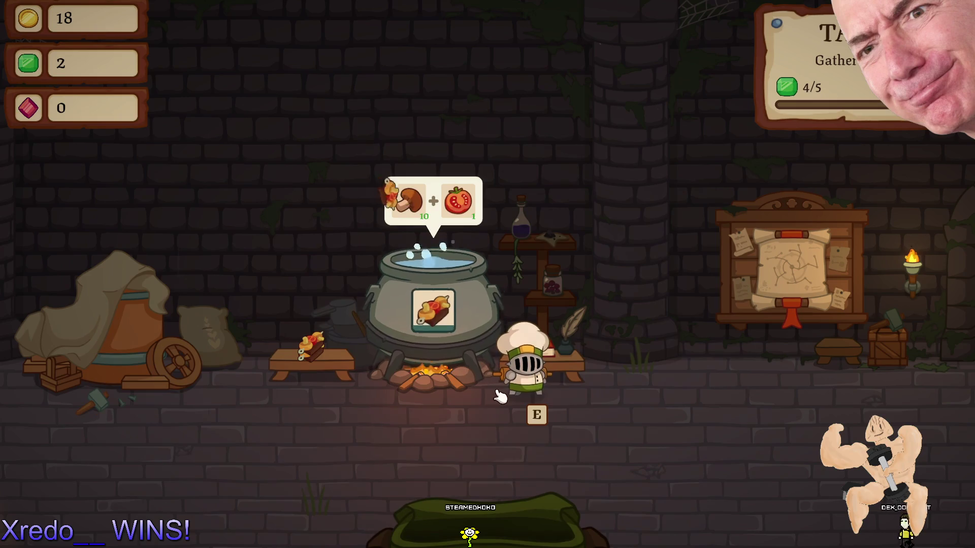
key(a)
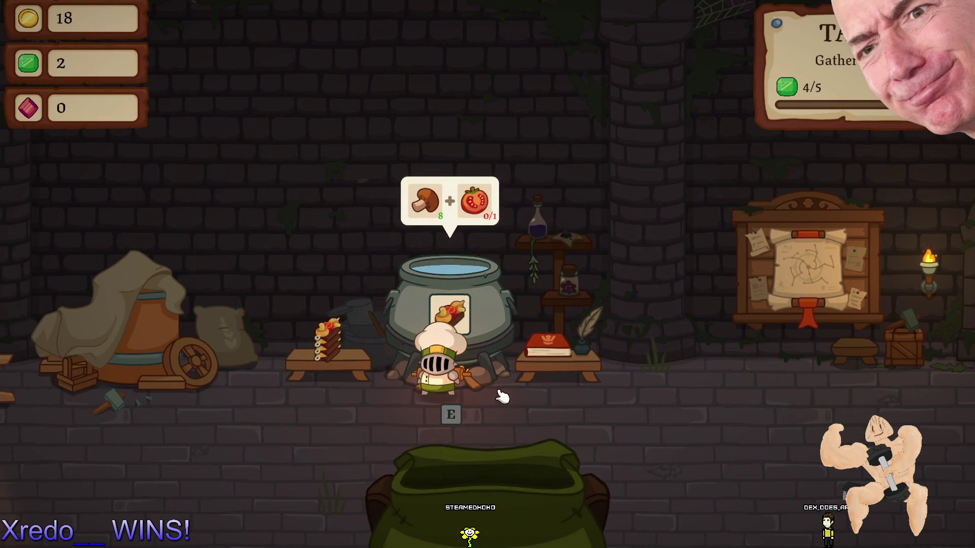
- Switch the cauldron to Mushroom Soup and cook bowls until the mushrooms run out
key(e)
click(383, 209)
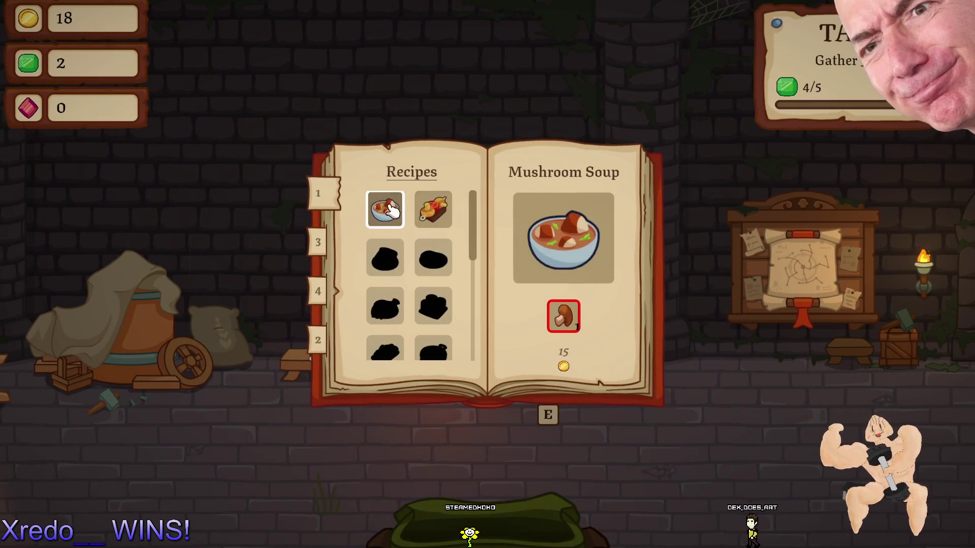
key(d)
key(a)
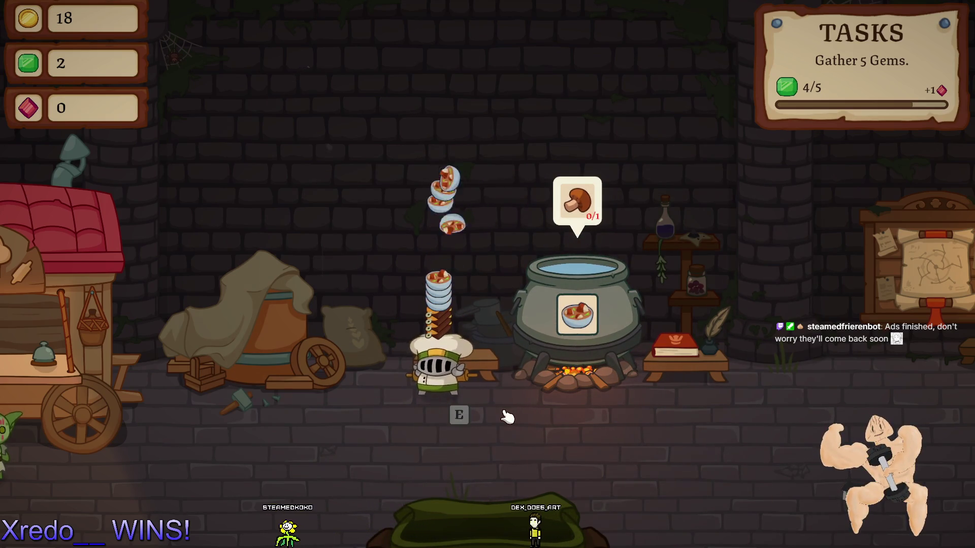
- Serve the stacked soup bowls to the goblins at the cart, raising gold from 18 to 498
key(a)
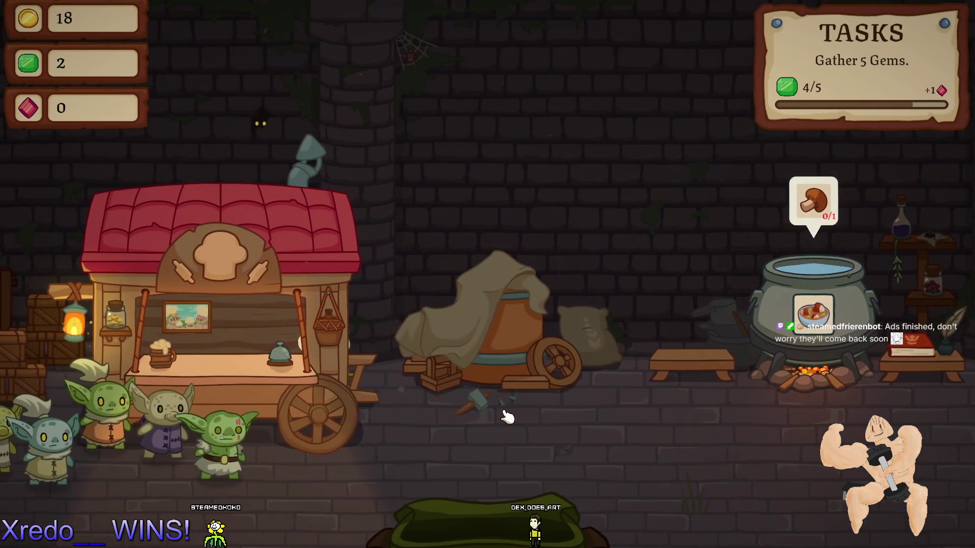
key(a)
key(e)
key(d)
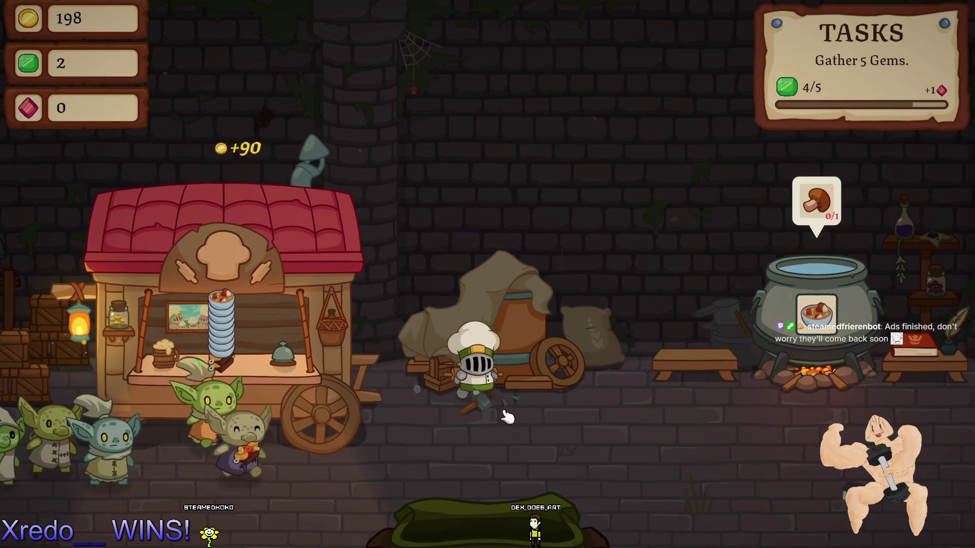
- Walk over to the map board and bring up the skill tree
key(d)
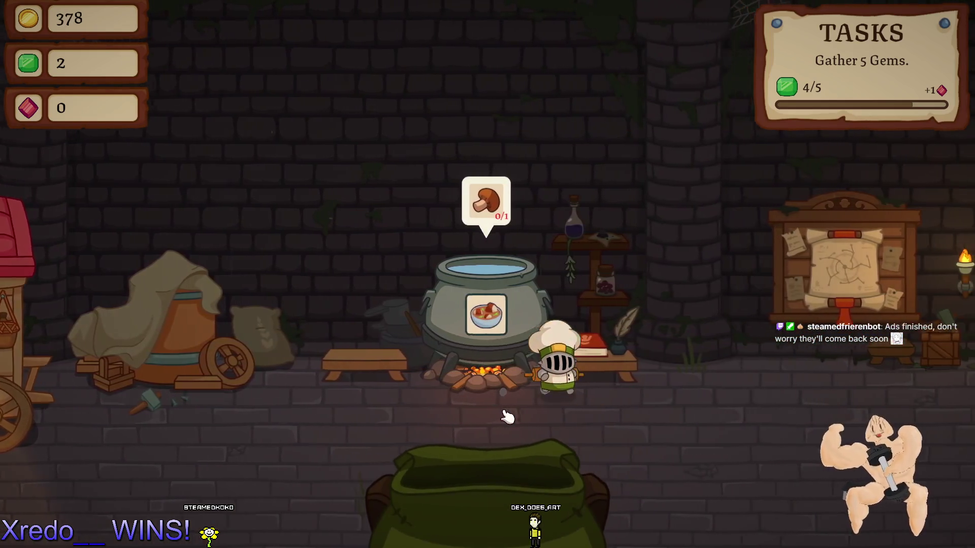
key(d)
key(e)
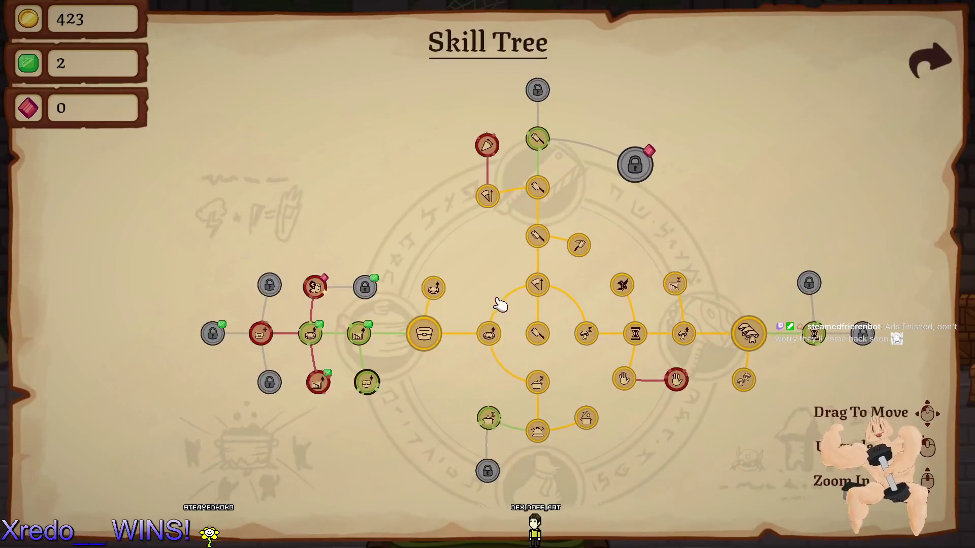
mouse_move(311, 333)
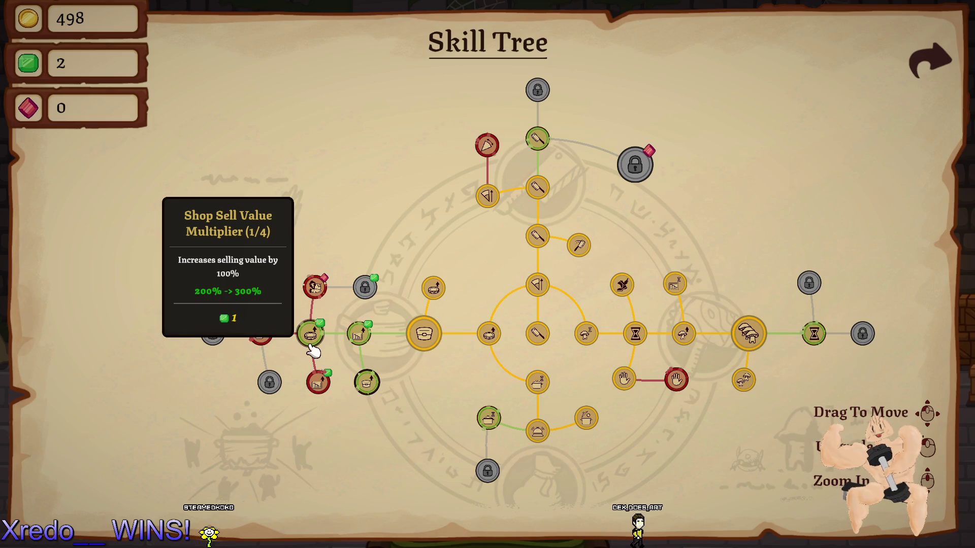
- Buy two Shop Sell Value upgrades and the first Base Damage upgrade for 400 gold and a gem
click(311, 336)
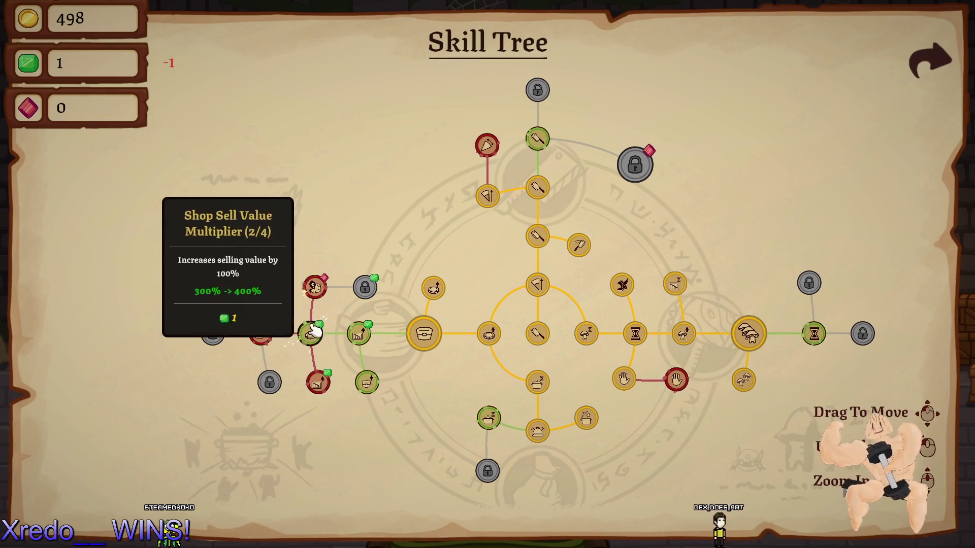
mouse_move(537, 139)
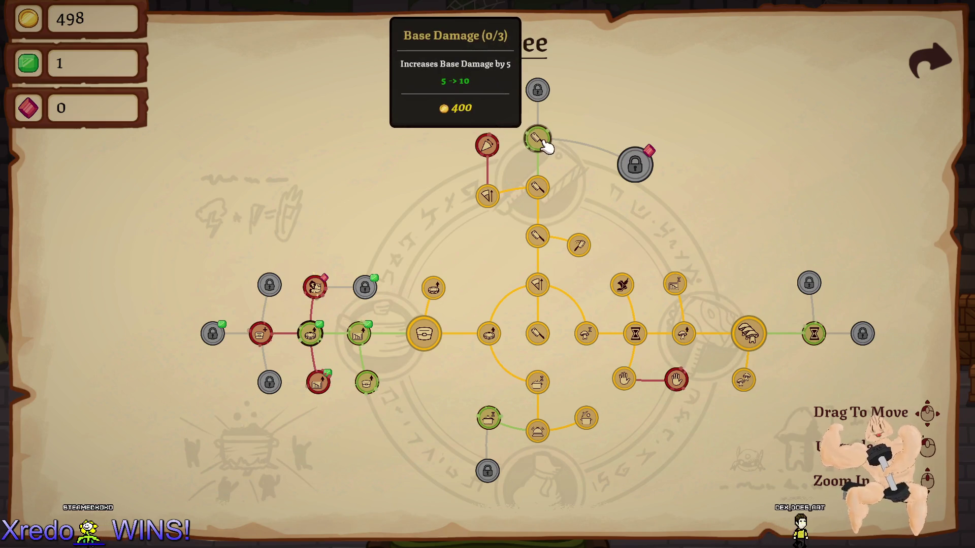
click(538, 140)
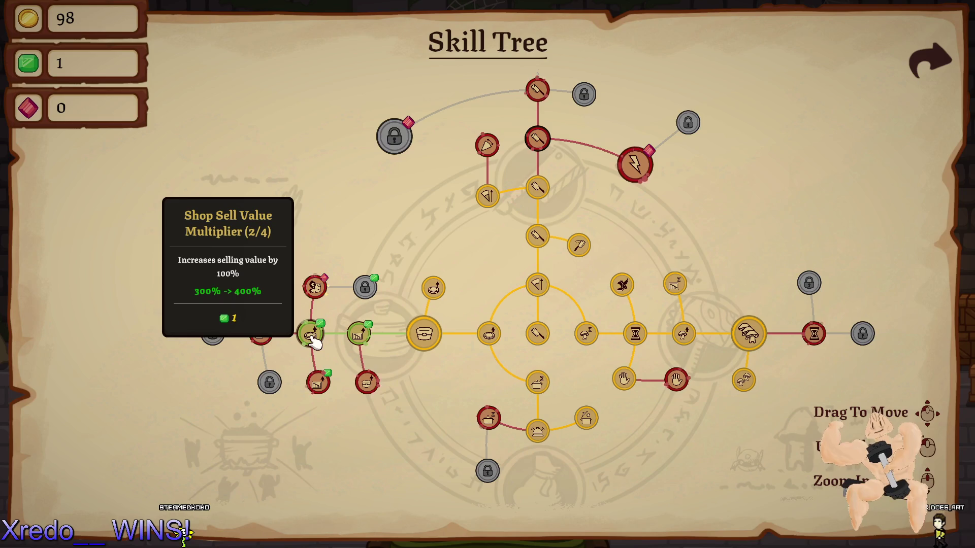
click(311, 335)
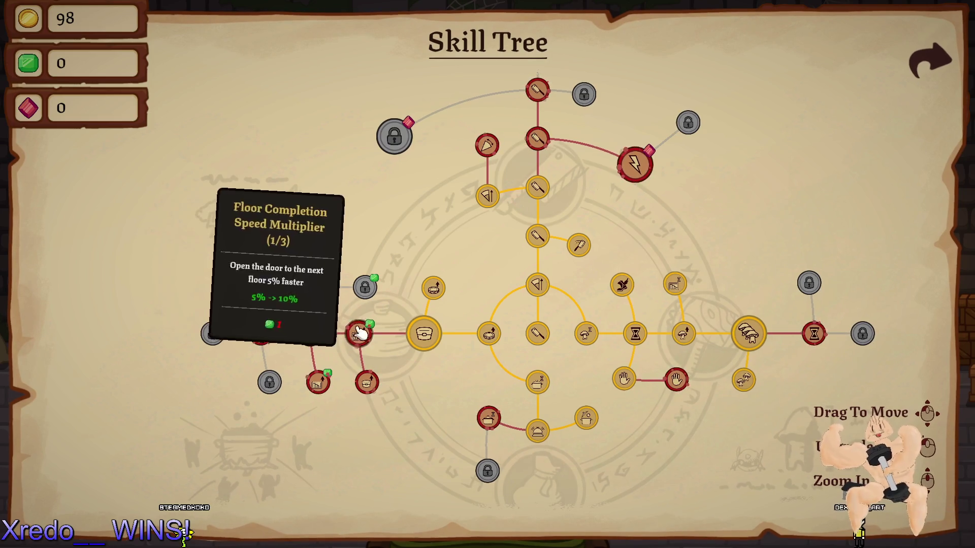
click(911, 58)
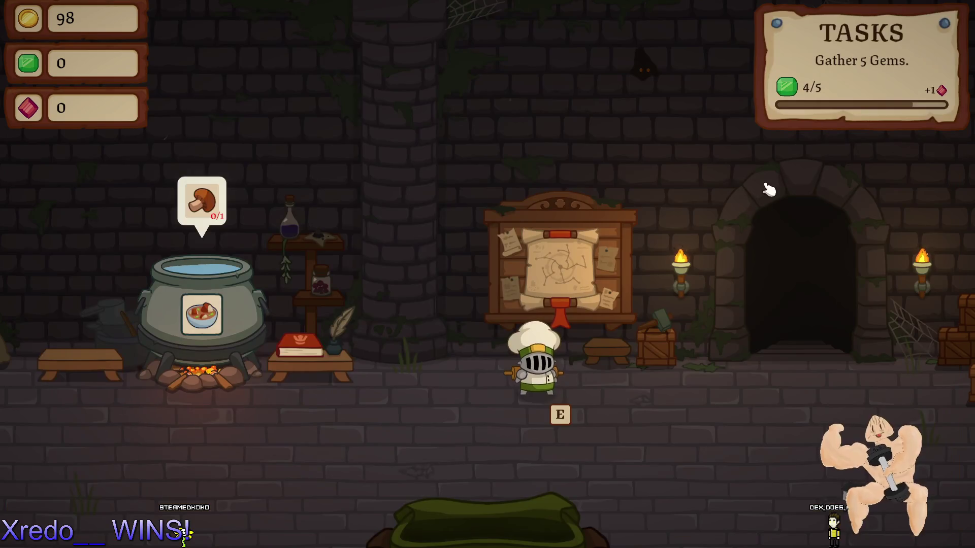
- Enter the archway and start a new Fungal Foyer dungeon run
key(d)
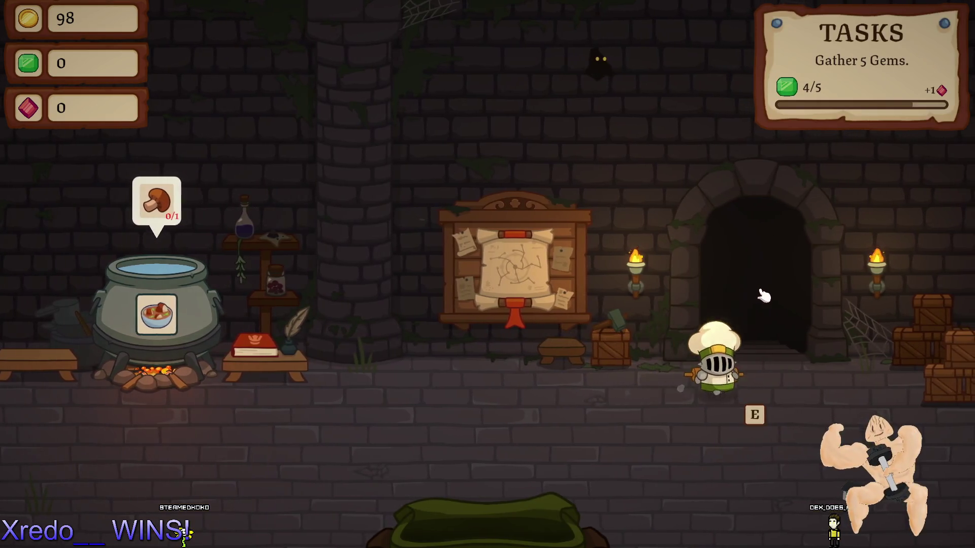
key(e)
click(501, 509)
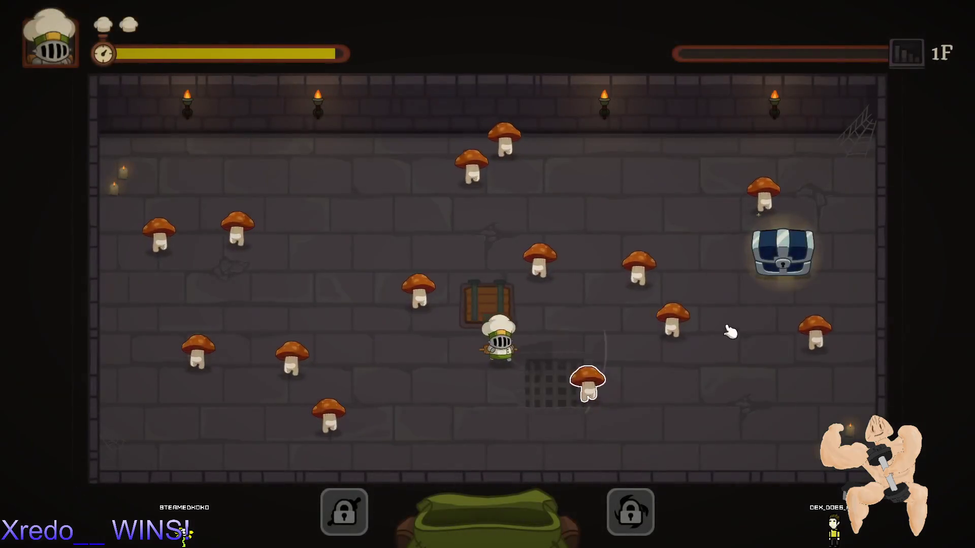
- Break open the chest for gems and cut down the mushrooms in the upper-right area
key(d)
click(729, 332)
click(832, 279)
key(d)
click(794, 218)
click(816, 177)
key(w)
click(660, 203)
key(a)
click(609, 213)
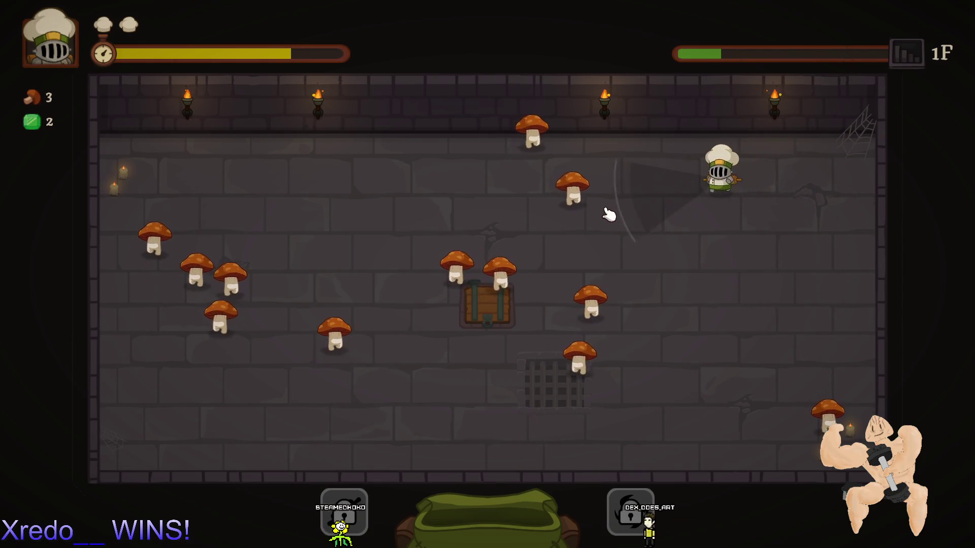
- Sweep down-left across the floor attacking the mushroom groups
key(a)
click(592, 320)
key(s)
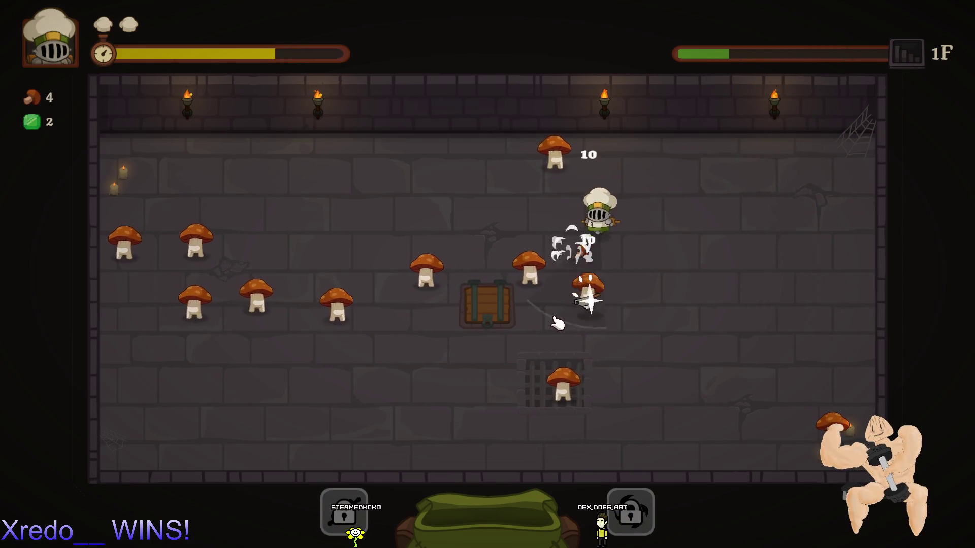
key(a)
click(526, 299)
click(336, 305)
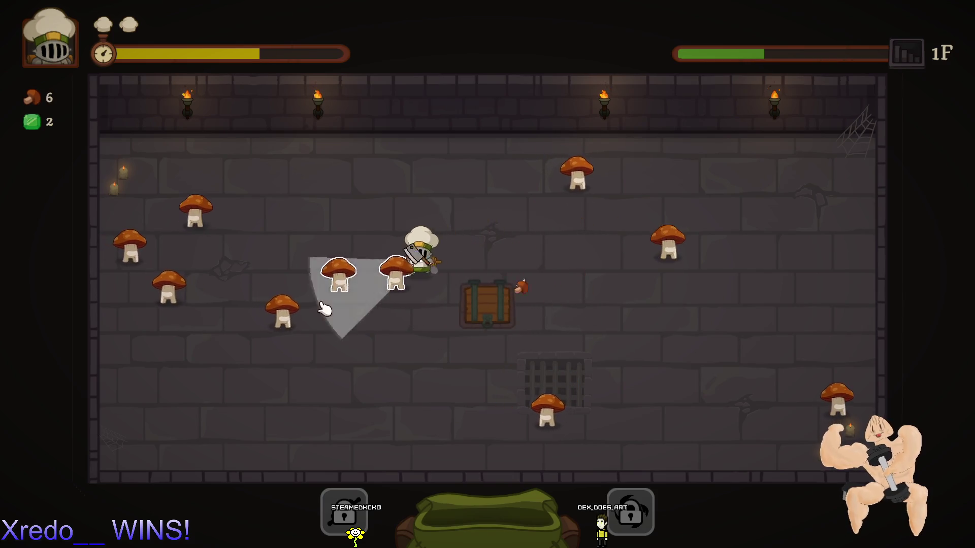
key(a)
key(s)
click(272, 301)
key(a)
key(a)
click(175, 200)
- Finish the remaining mushrooms to reach 17 collected and descend the trapdoor to floor 2F
key(w)
key(d)
click(252, 145)
click(344, 269)
key(d)
click(431, 321)
key(s)
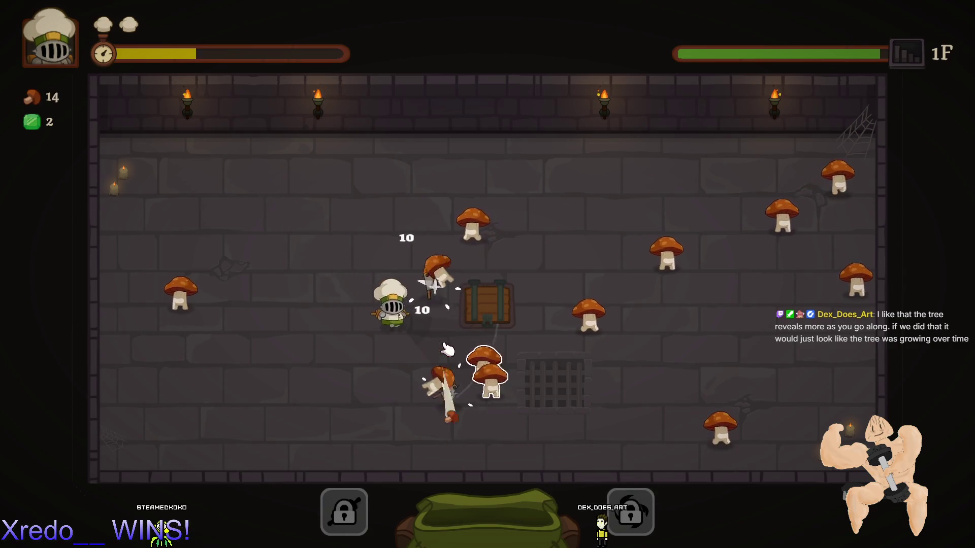
click(461, 356)
key(d)
click(478, 433)
key(w)
click(496, 365)
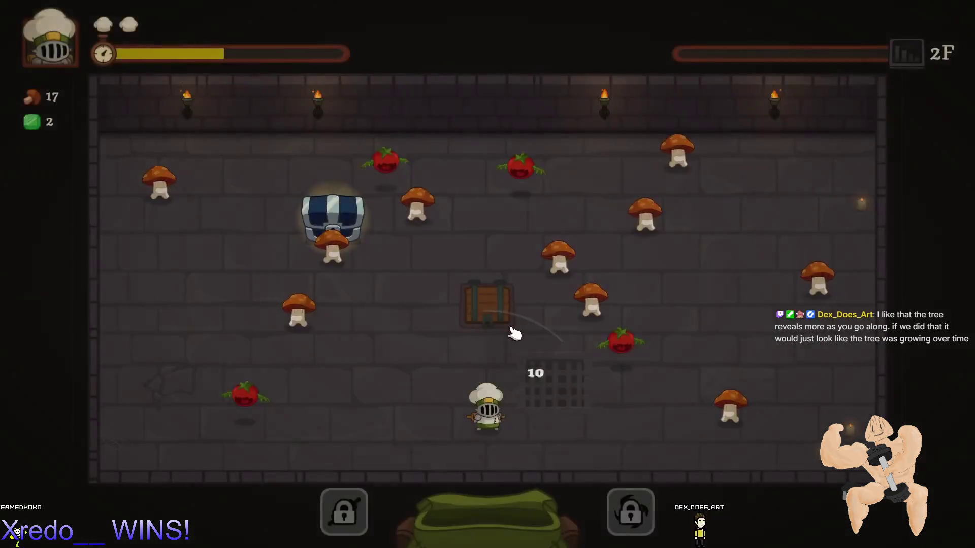
- Pause the run and bring up the Steam overlay
key(Escape)
key(alt+Tab)
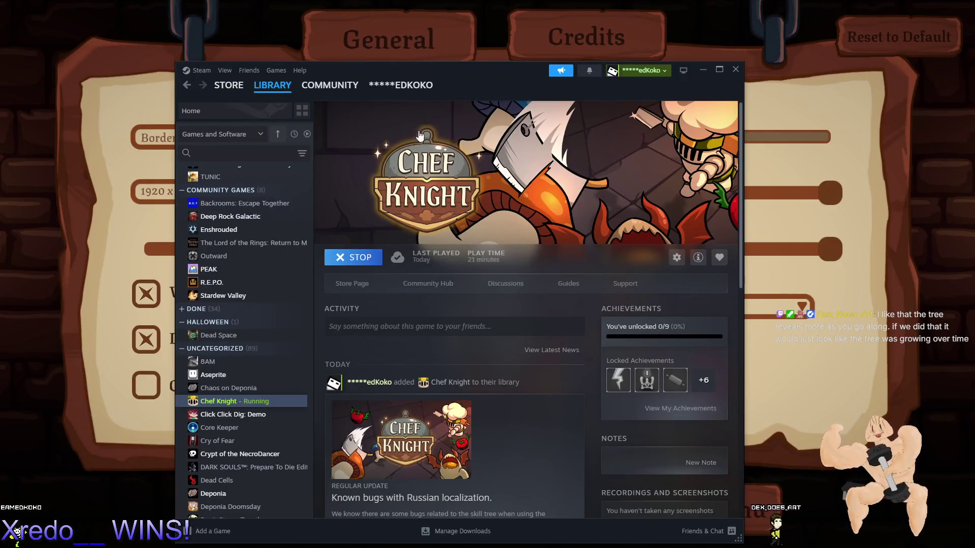
- View the Chef Knight store page, pause its gameplay trailer, and close the overlay
click(352, 283)
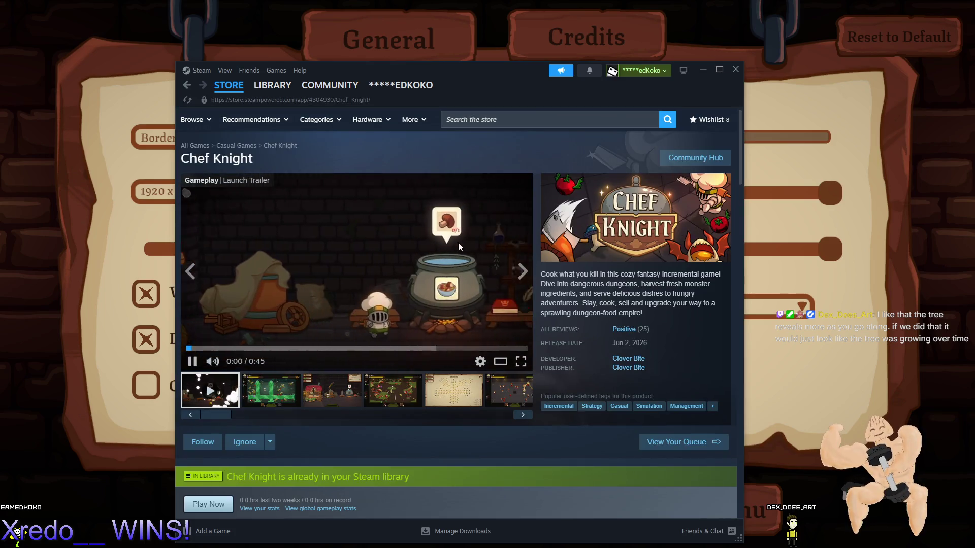
click(459, 242)
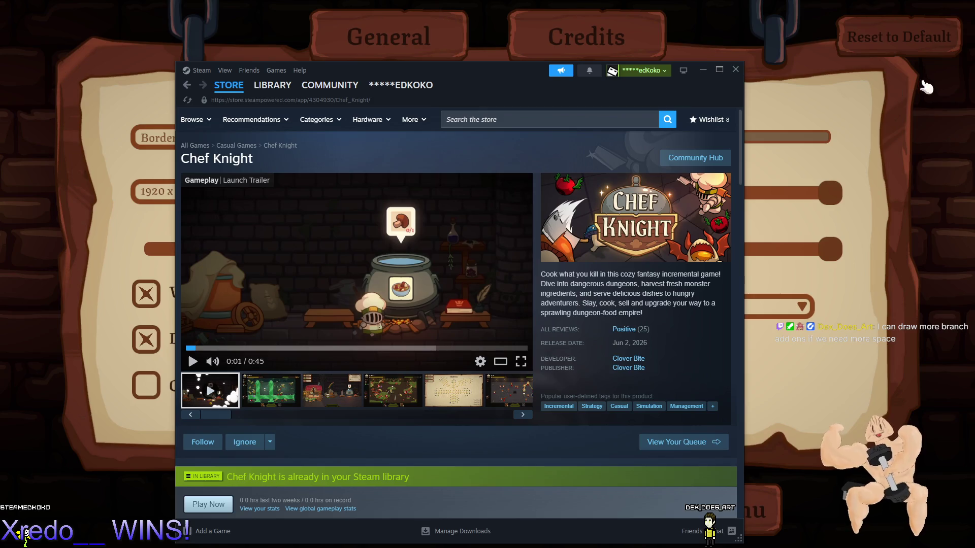
key(shift+Tab)
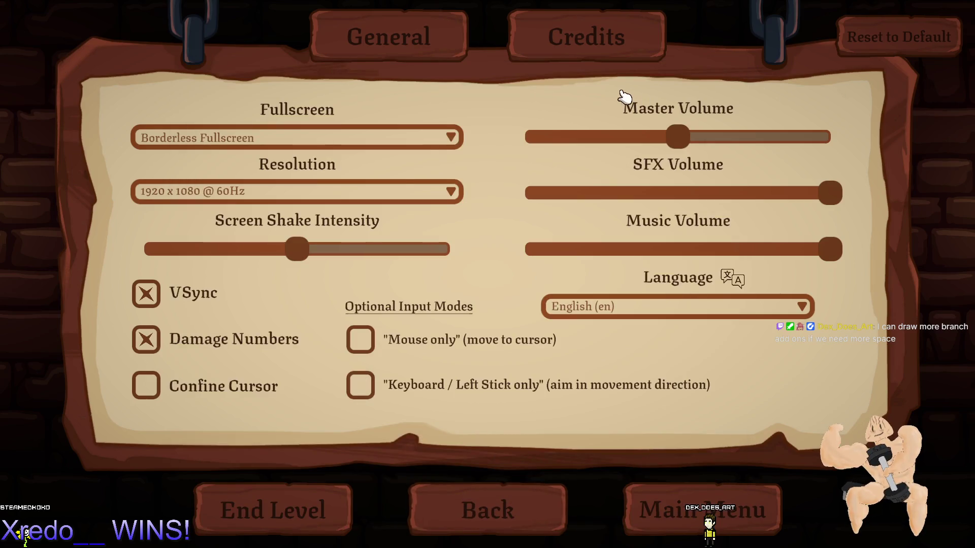
- Resume the run and clear the mushrooms along the right side of floor 2
key(Escape)
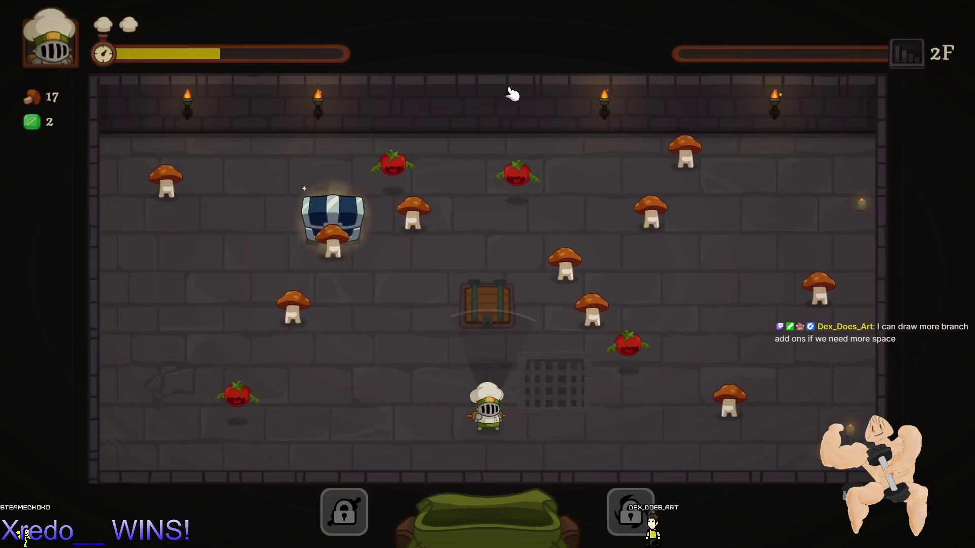
key(w+d)
key(w+d)
key(w)
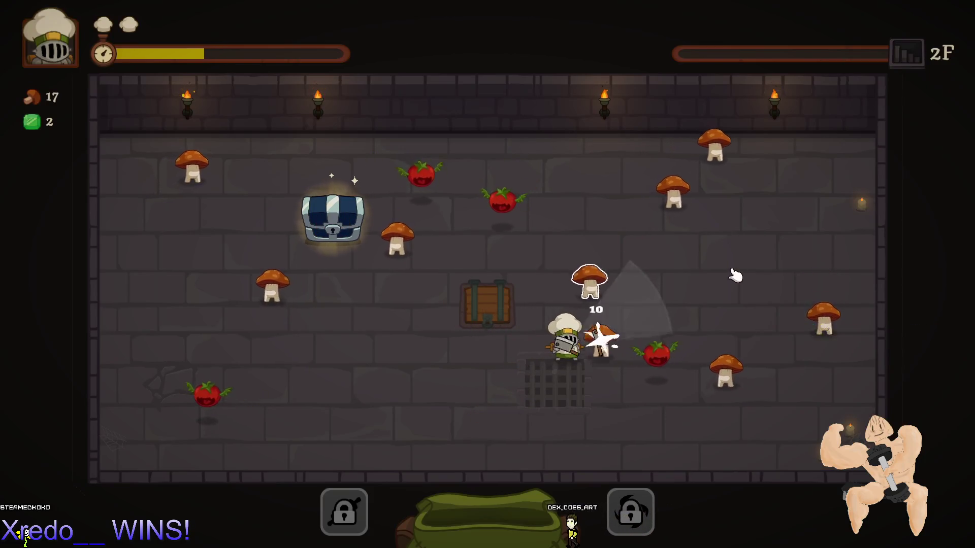
key(w+d)
key(s+d)
key(s+d)
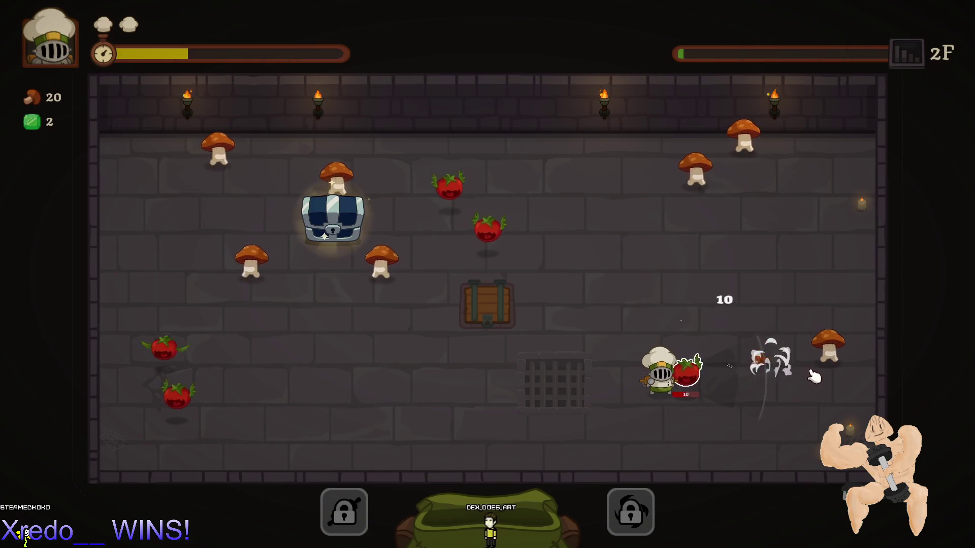
key(d)
- Head back left past the crate and defeat the tomato enemies
key(a)
key(w+a)
key(a)
key(w+a)
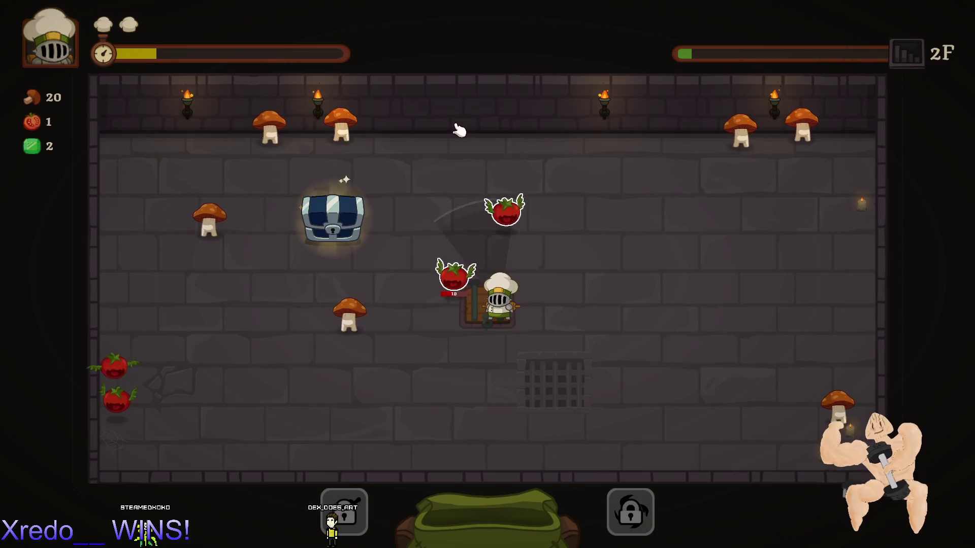
key(a)
key(s+a)
key(w+d)
key(w+d)
- Collect the last tomato by the chest, ending with 23 mushrooms, 4 tomatoes and 4 gems
key(w+a)
key(a)
key(a)
key(a)
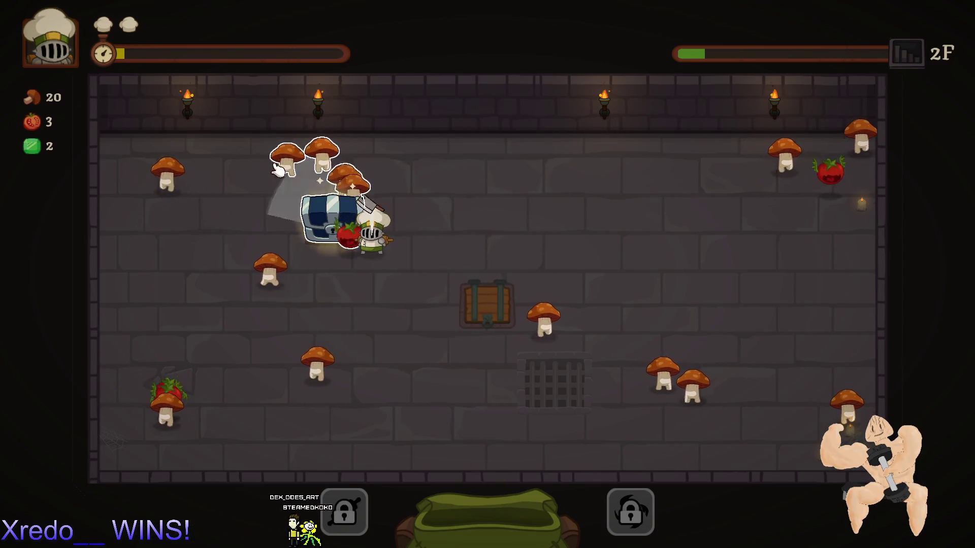
key(w+a)
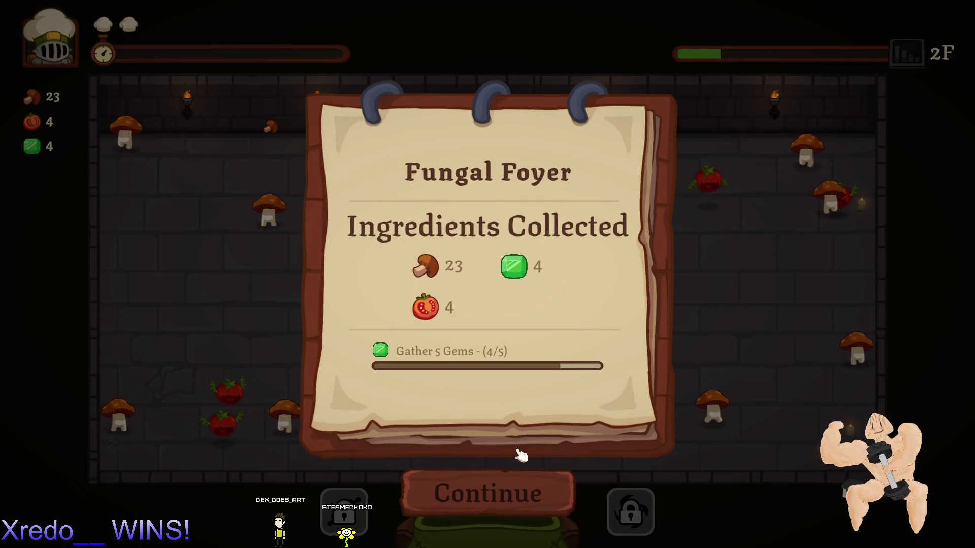
- Continue past the ingredient summary and accept the task to cook 40 Fungal Foyer dishes
click(521, 502)
click(494, 347)
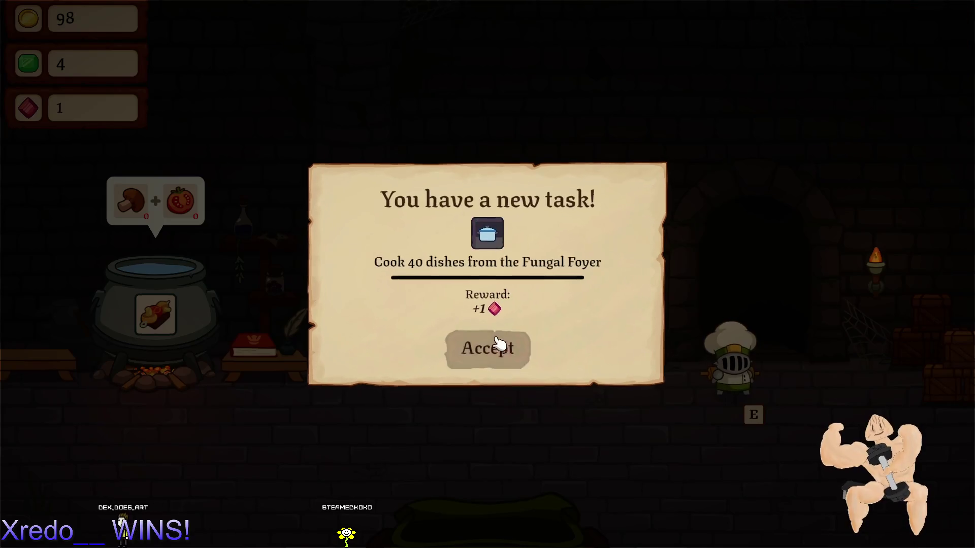
- Walk to the cauldron and drop in the ingredients to cook four Shroom-kebabs
key(a)
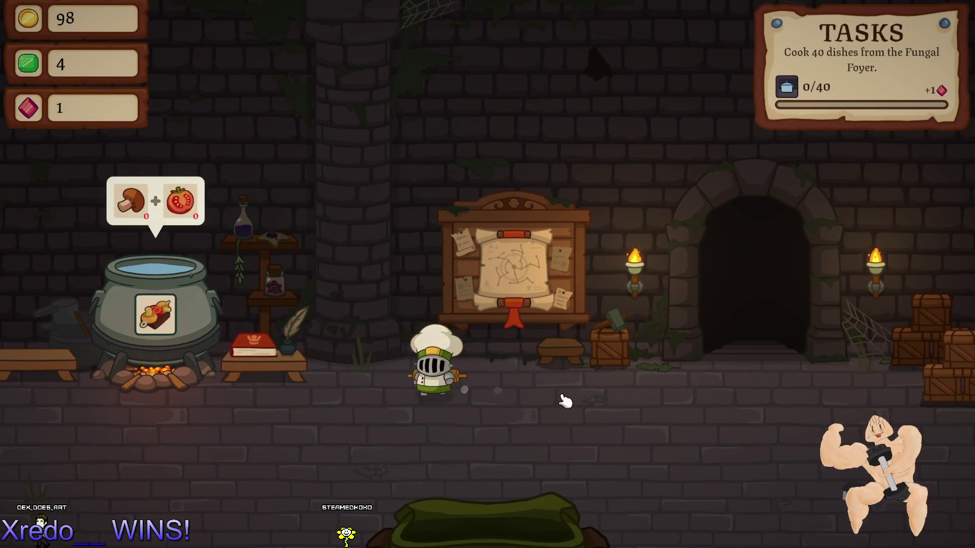
key(a)
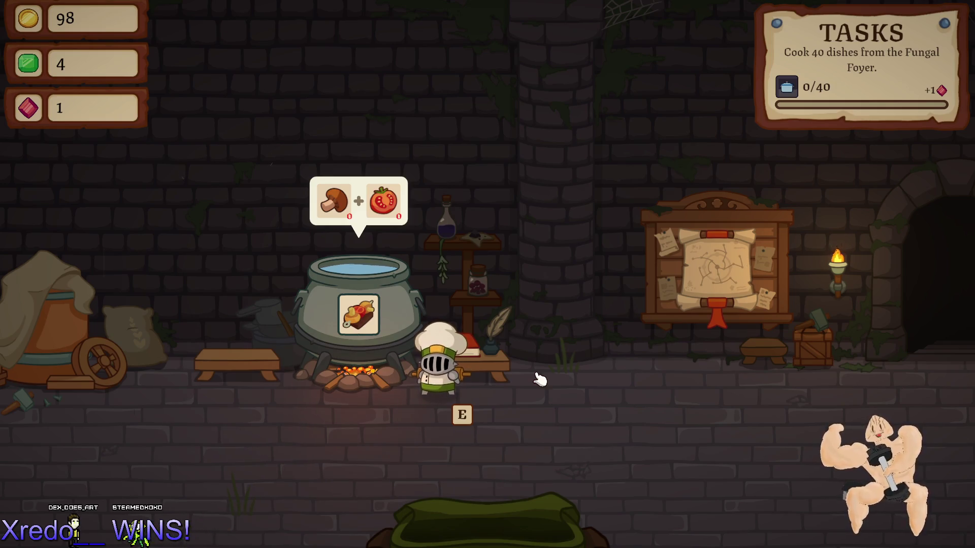
key(e)
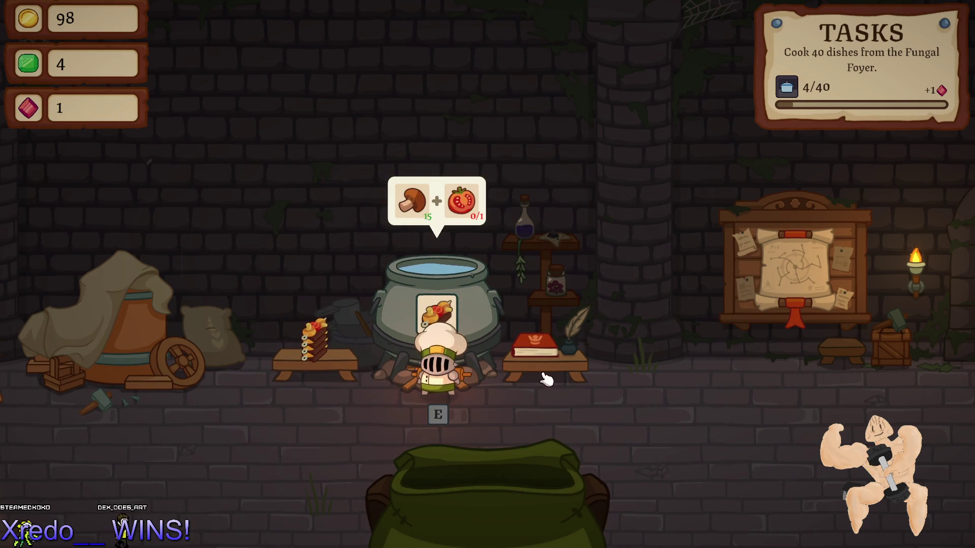
- Sell the kebab stack at the goblin cart, then set the cauldron to cook Mushroom Soup
key(a)
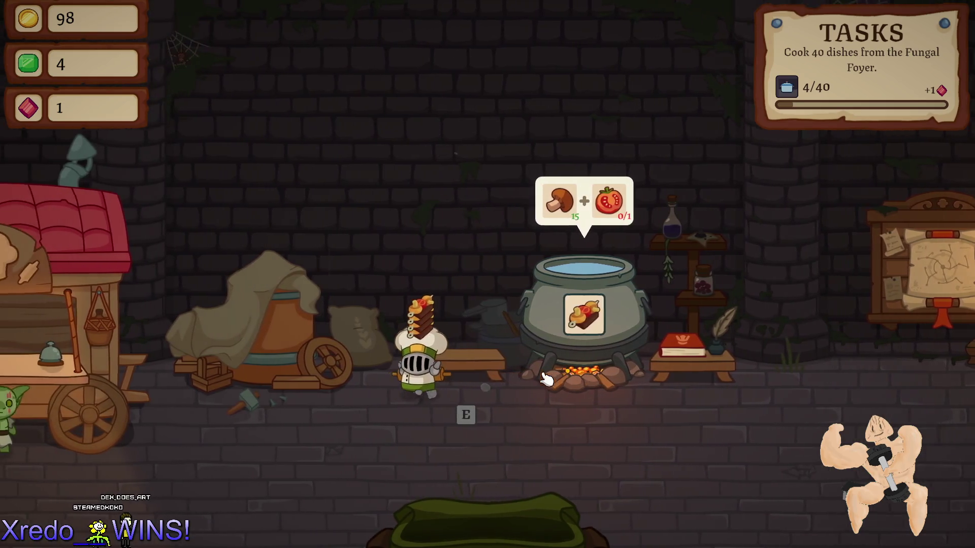
key(a)
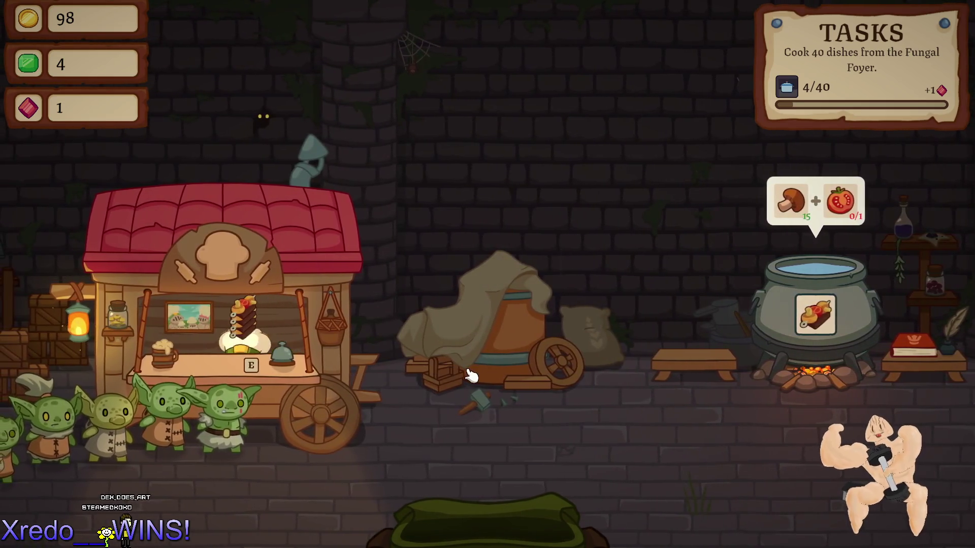
key(a)
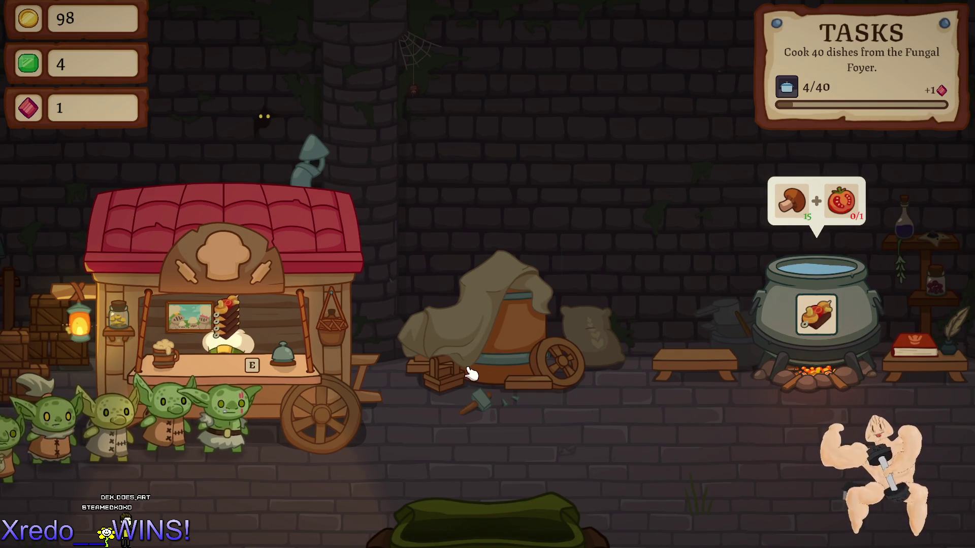
key(d)
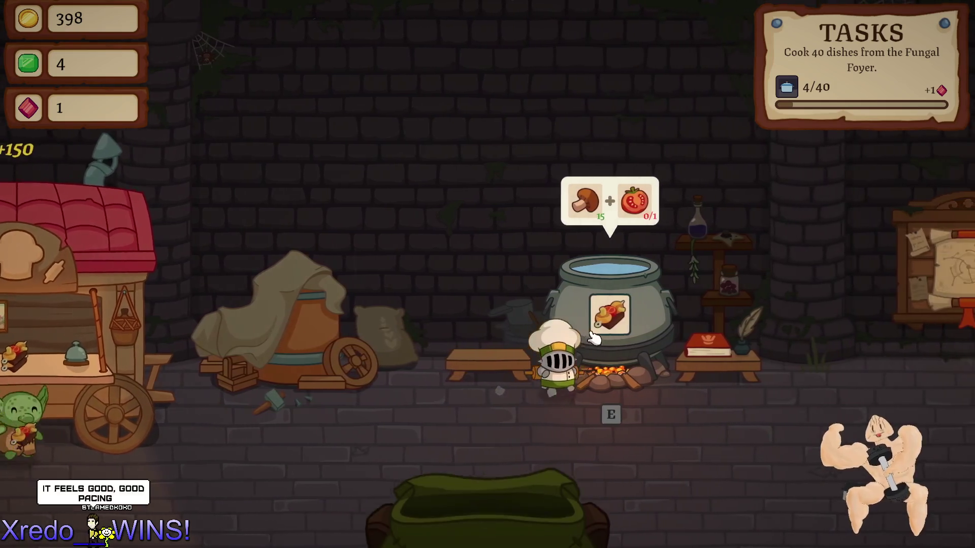
key(d)
key(e)
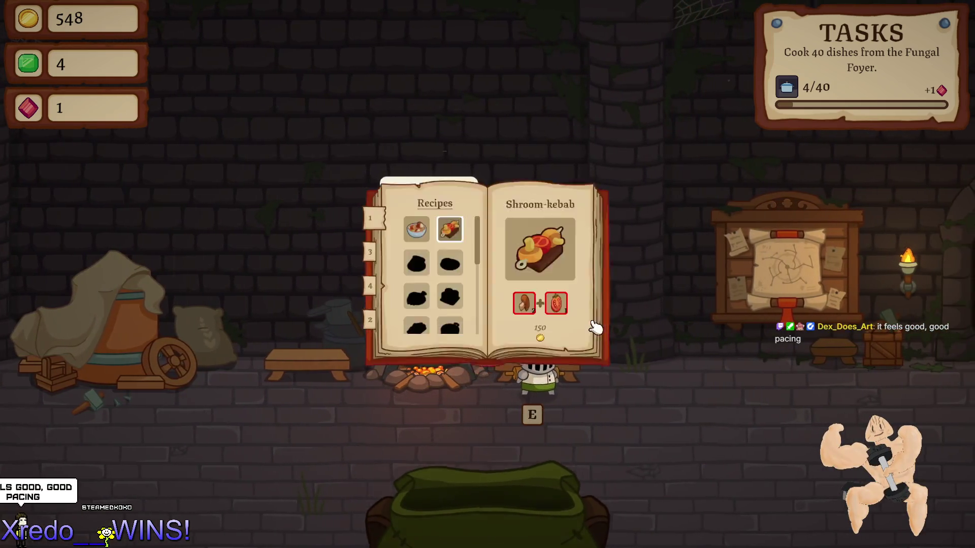
click(395, 216)
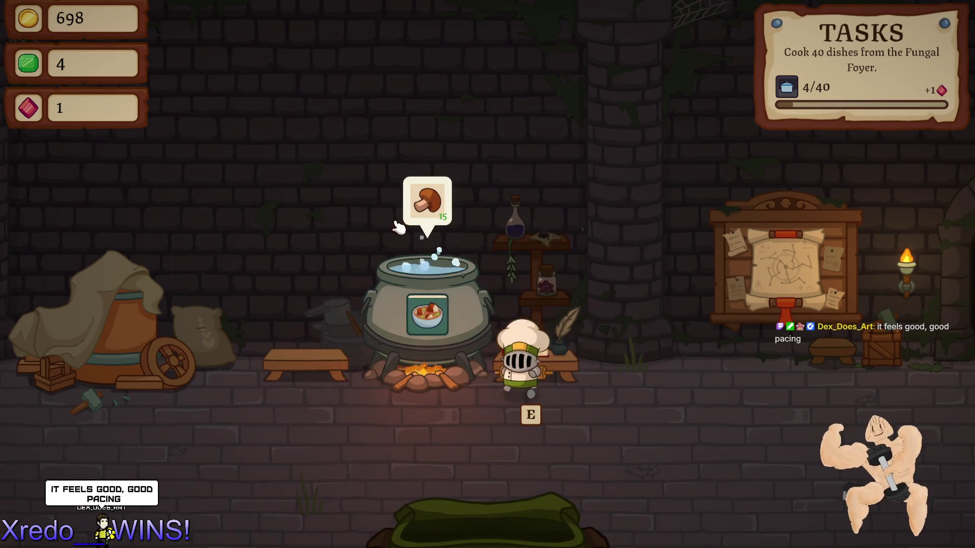
- Sell the soup stack at the cart, pushing gold to 1.05K, and bring up the skill tree
key(a)
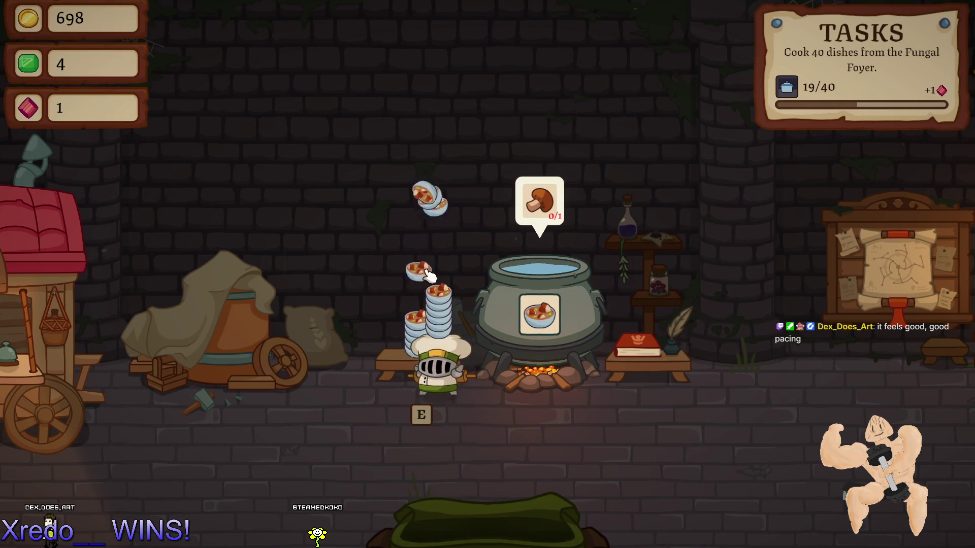
key(a)
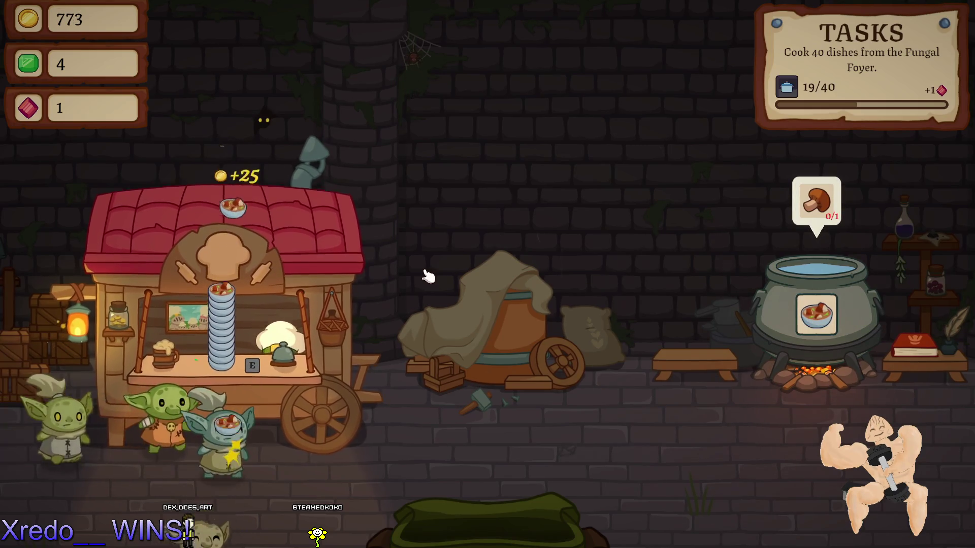
key(d)
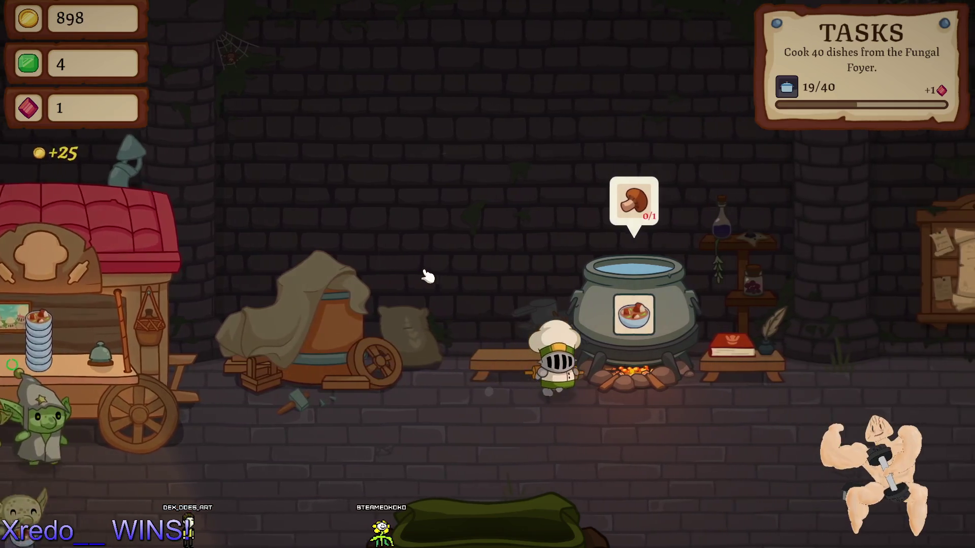
key(d)
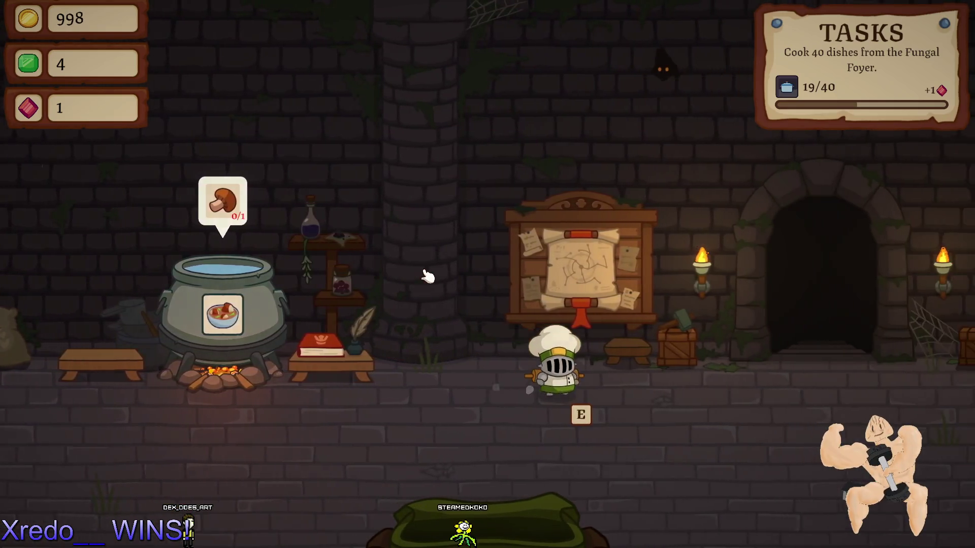
key(e)
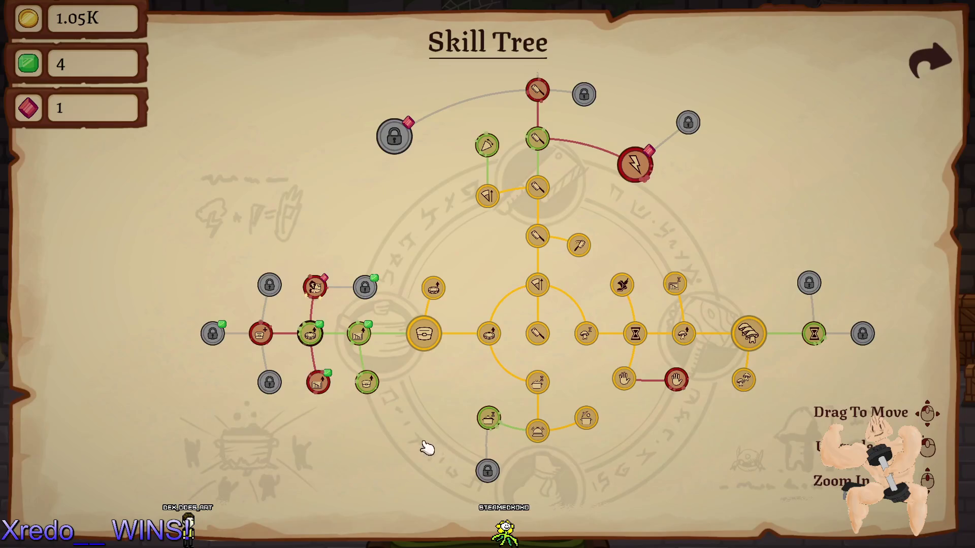
scroll(414, 394, up, 2)
scroll(485, 356, up, 1)
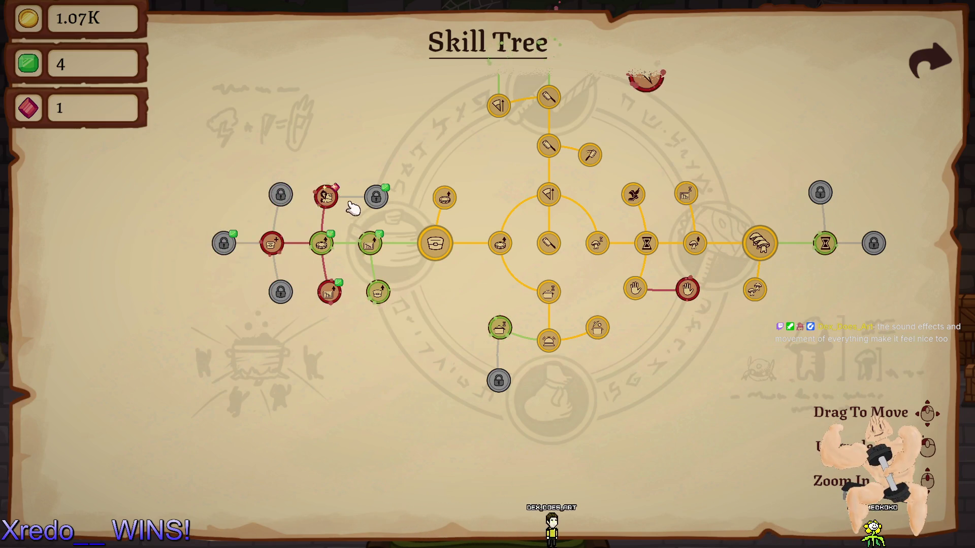
- Max out Base Damage on the skill tree
drag(429, 138, 301, 305)
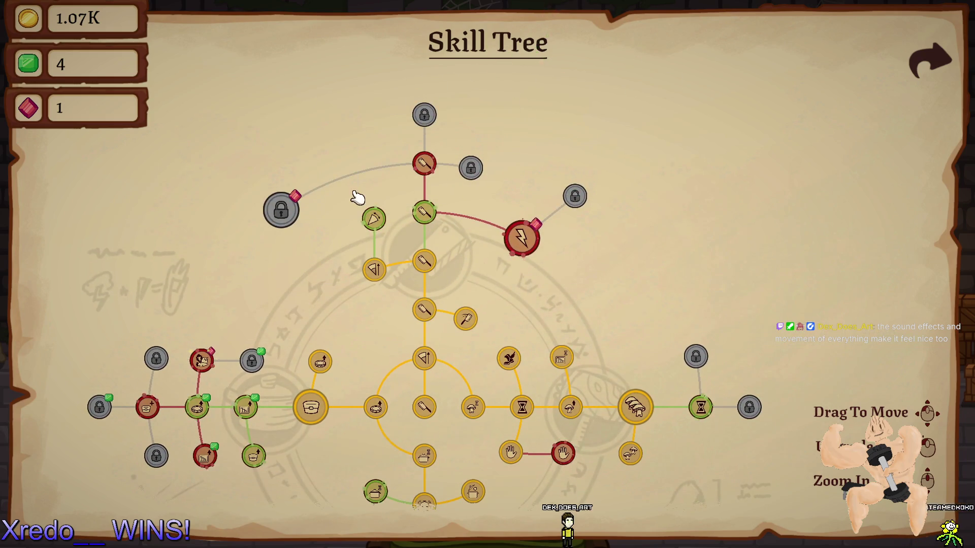
drag(357, 198, 355, 221)
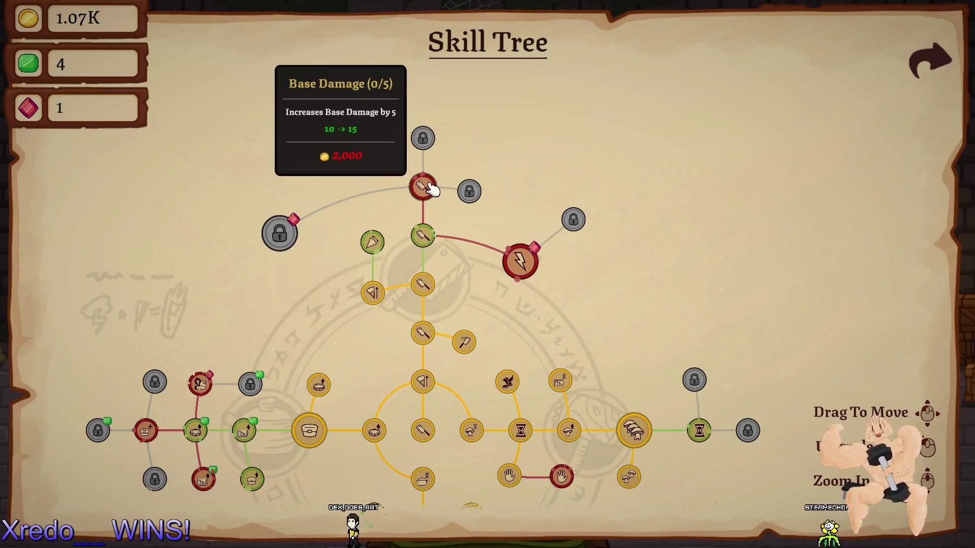
click(425, 236)
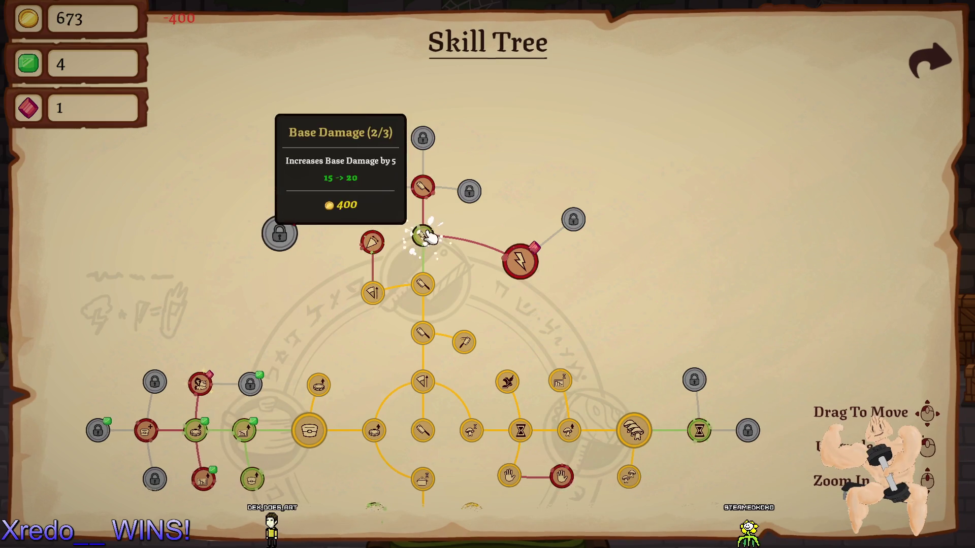
click(425, 236)
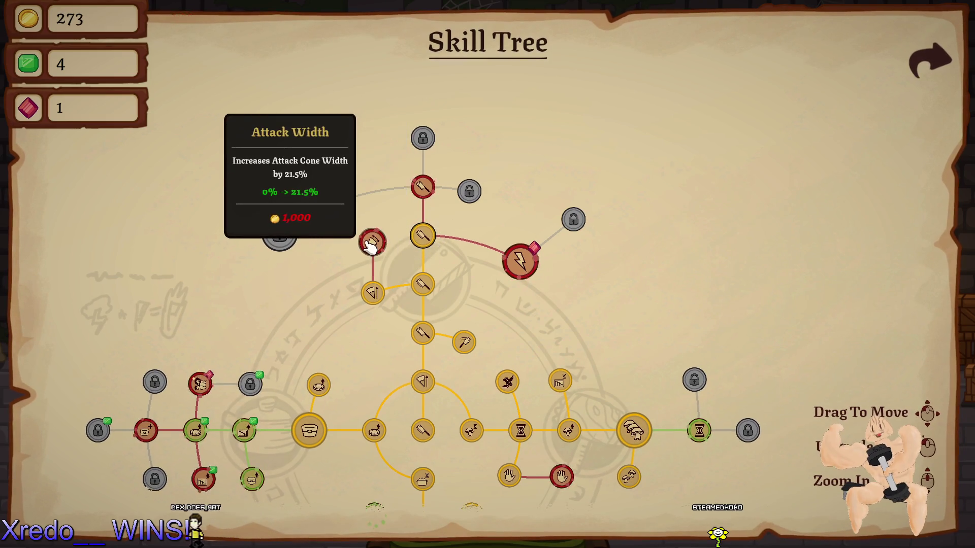
drag(540, 207, 498, 145)
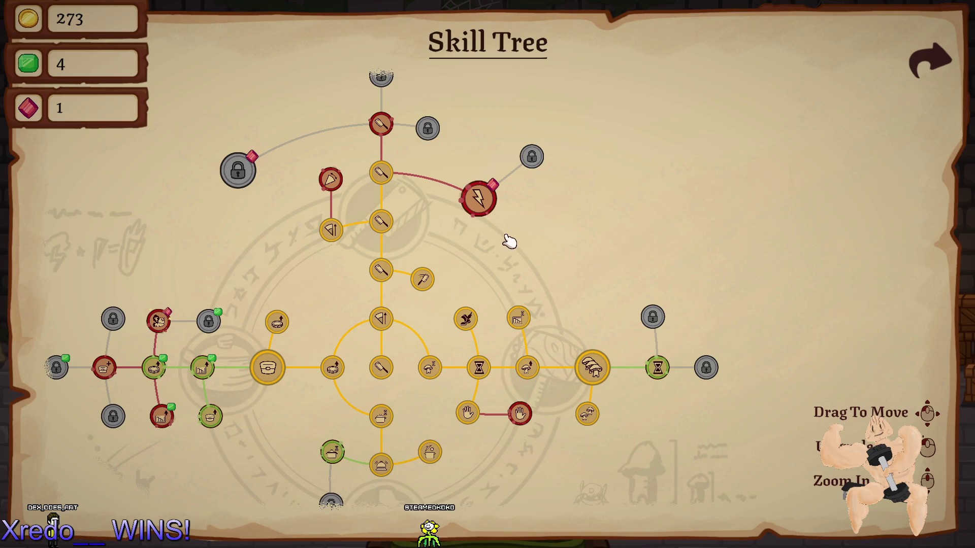
drag(425, 216, 525, 84)
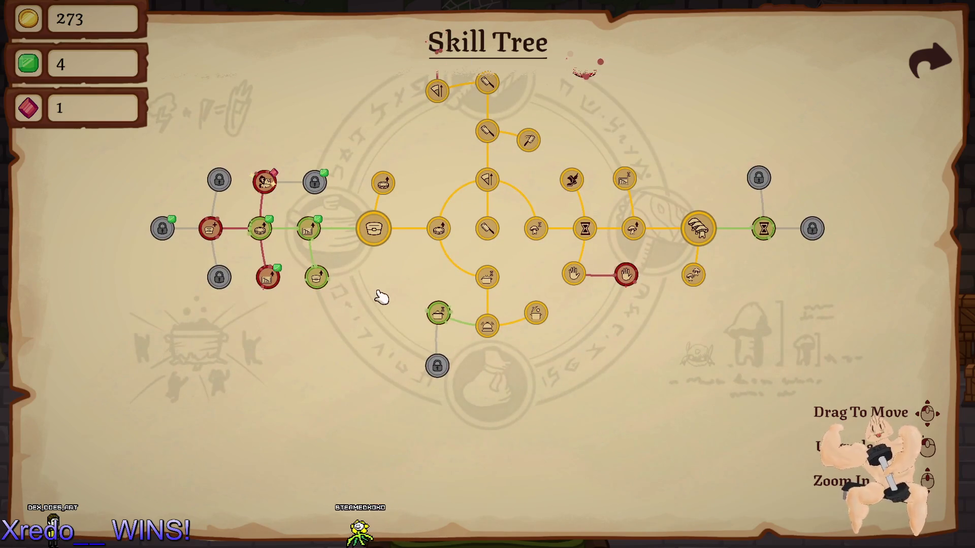
- Raise Cooking Speed to 2/5, max Shop Sell Value and Floor Completion Speed, then return to the kitchen
click(440, 316)
click(439, 317)
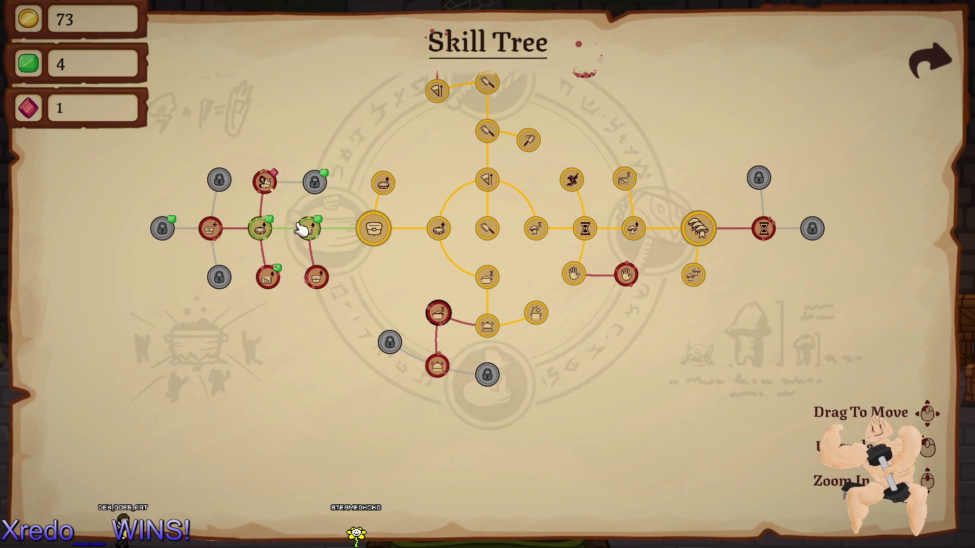
click(268, 234)
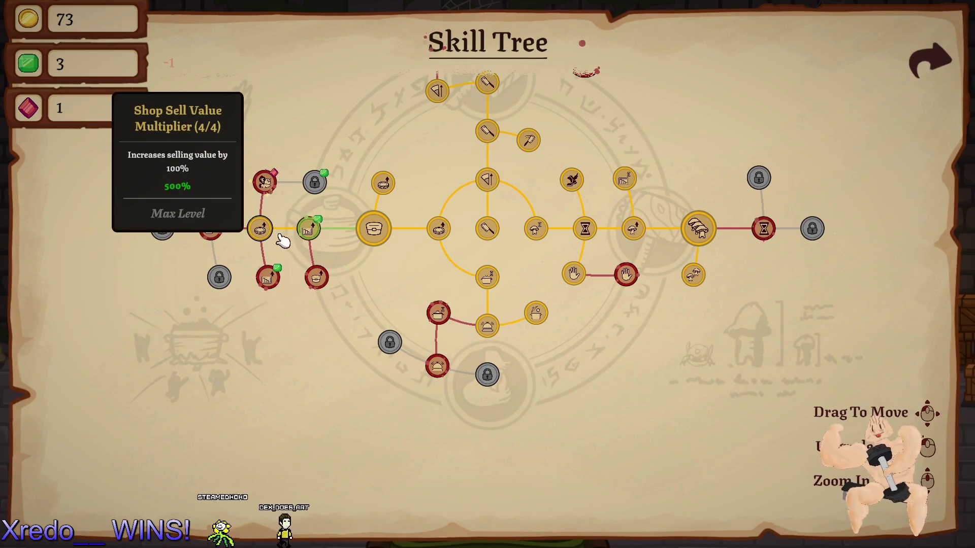
click(314, 238)
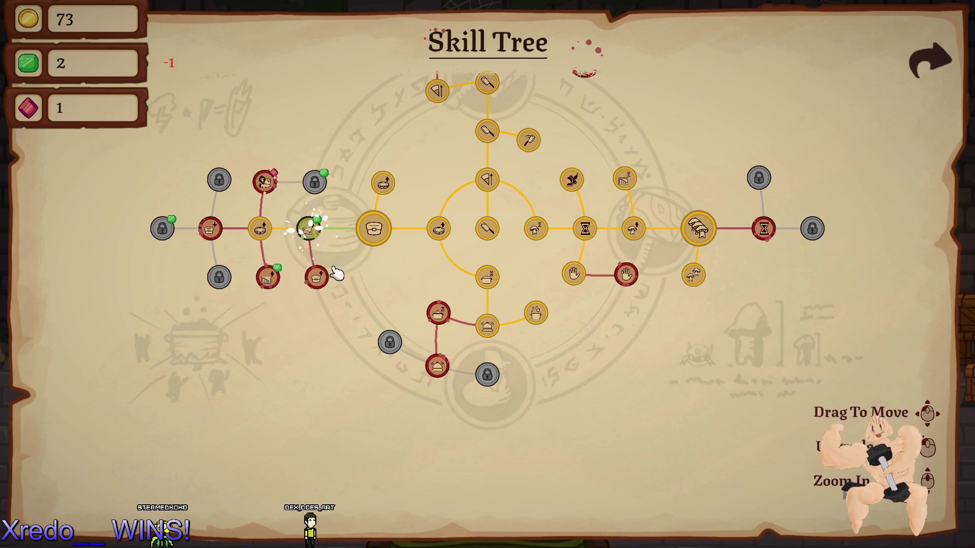
click(314, 239)
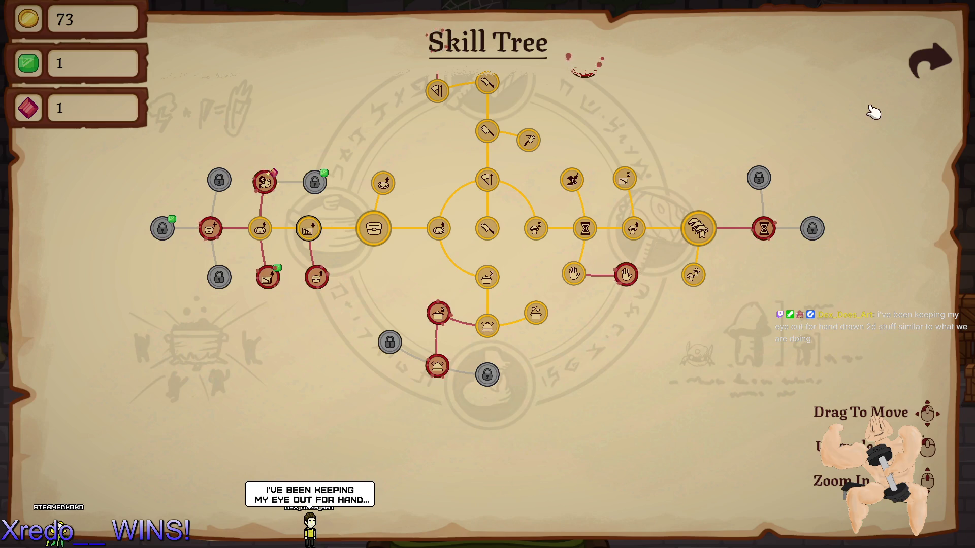
click(909, 81)
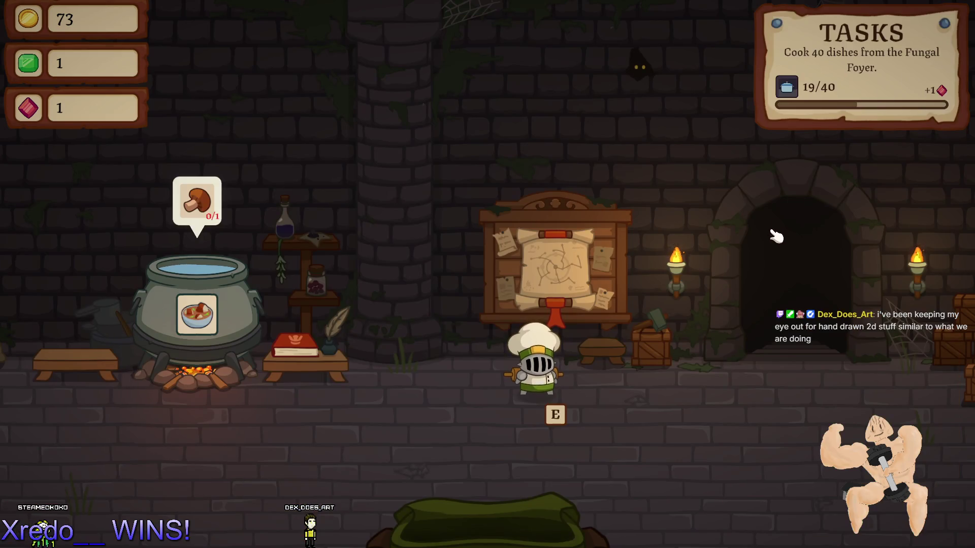
- At the archway, reopen biome selection and confirm Fungal Foyer for the next run
key(d)
key(e)
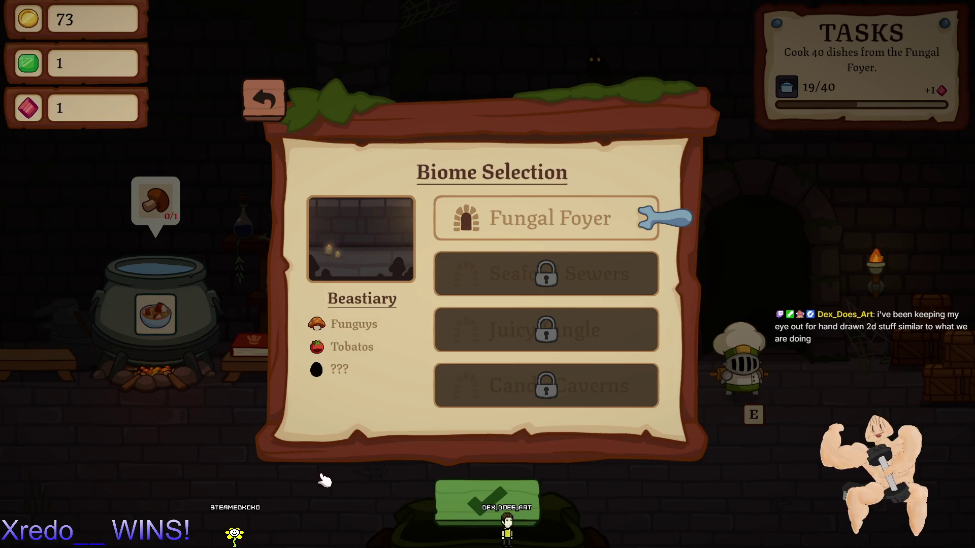
click(263, 99)
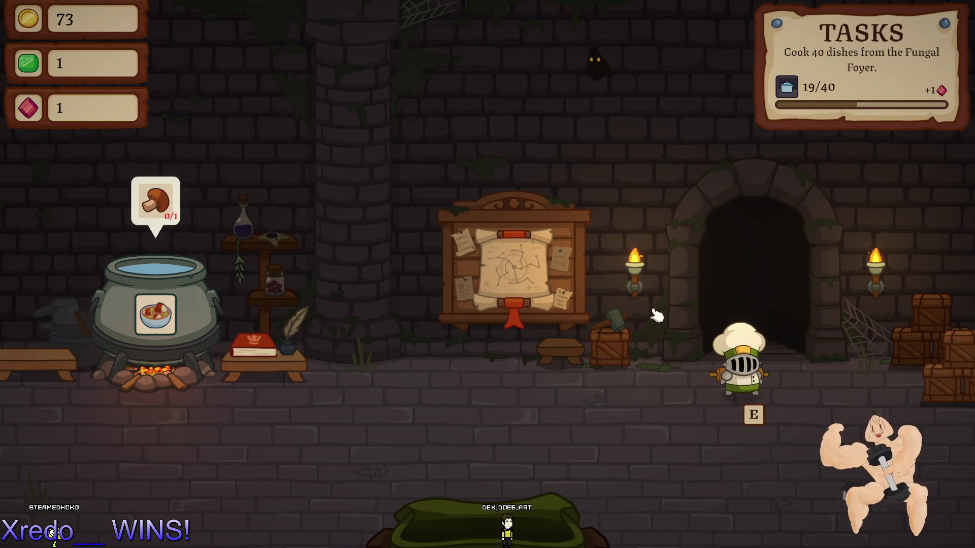
key(e)
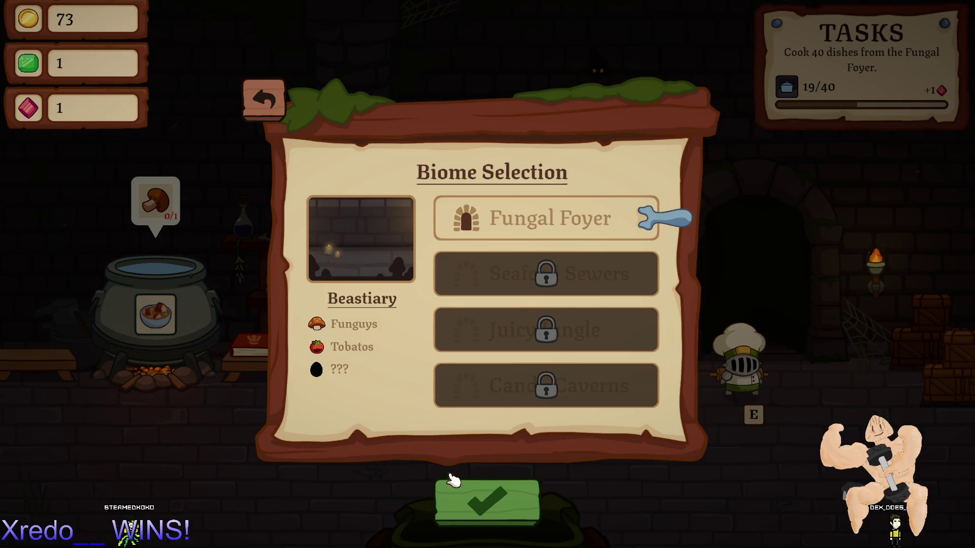
click(486, 515)
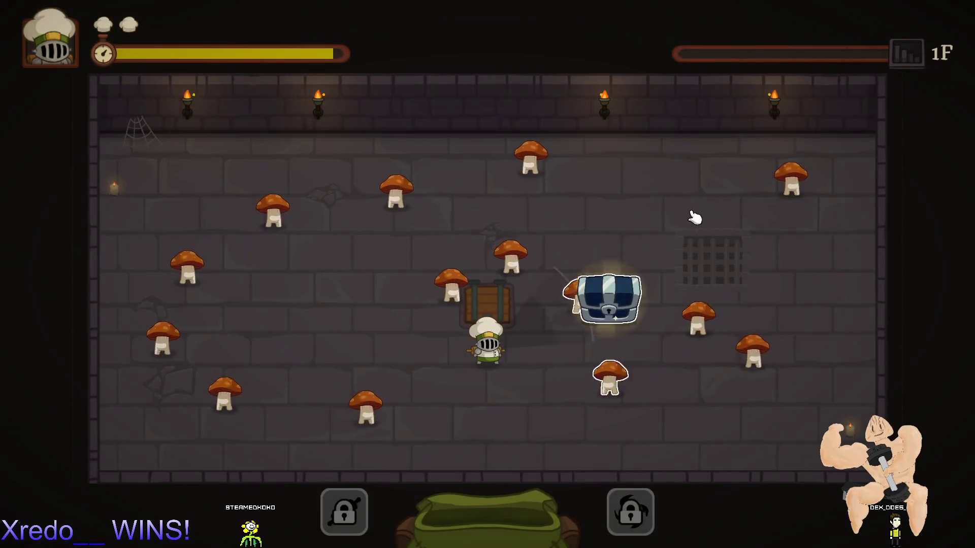
- Break the chest and clear the mushrooms on the right and lower part of floor 1F
click(728, 267)
key(d)
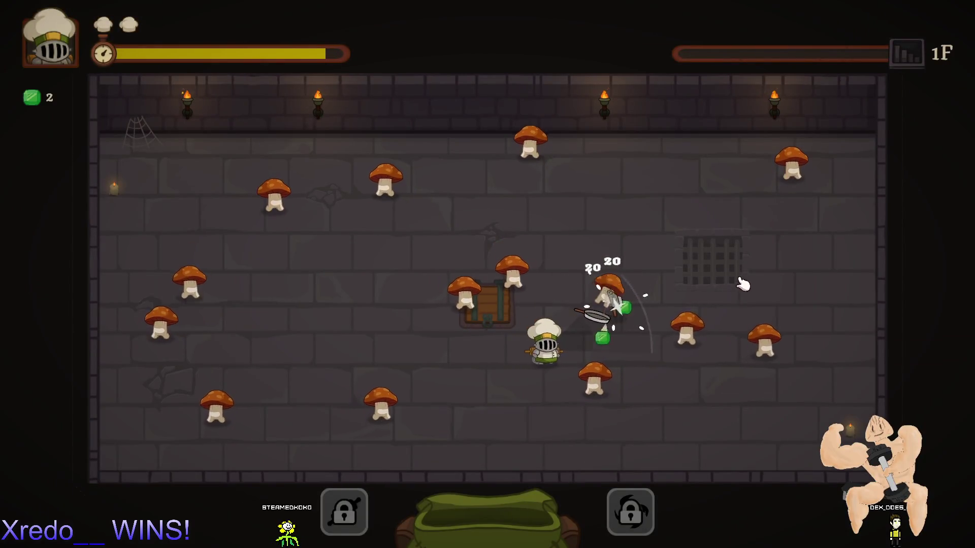
click(766, 355)
click(800, 353)
key(d)
click(810, 333)
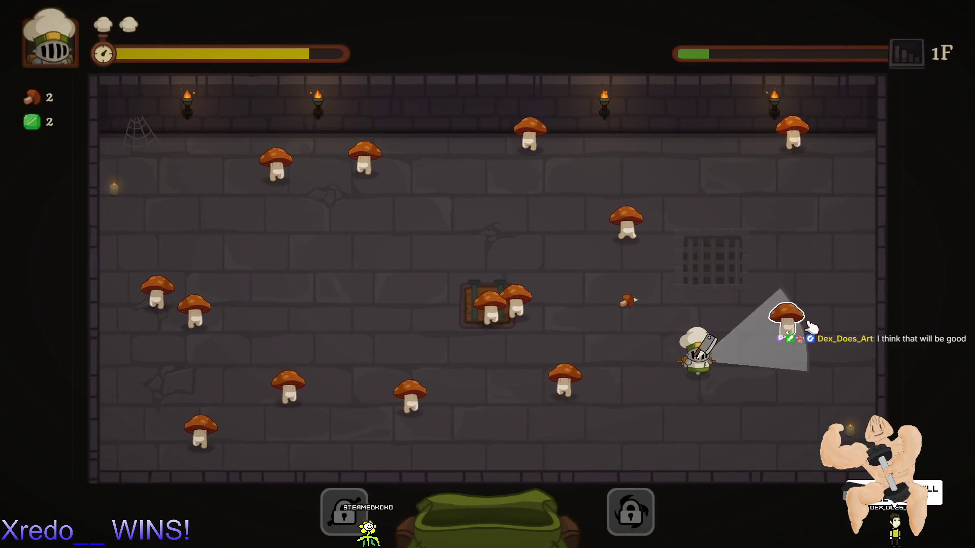
click(534, 336)
key(a)
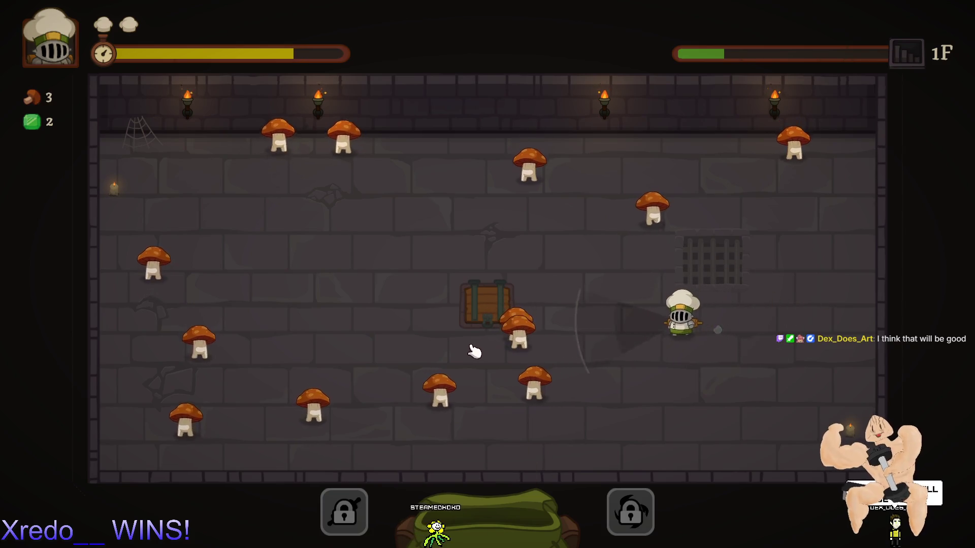
click(462, 353)
click(401, 359)
key(s)
click(400, 359)
- Clear the left and upper mushroom clusters to finish floor 1F and advance to 2F
click(263, 408)
key(a)
click(142, 367)
click(148, 308)
key(w)
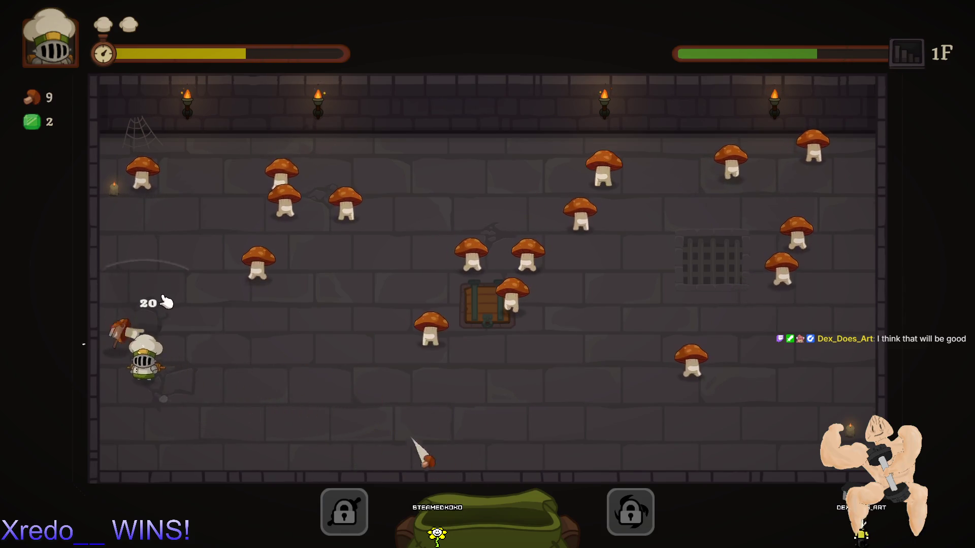
key(d)
click(289, 261)
key(d)
click(370, 254)
key(s)
click(402, 388)
key(d)
click(528, 298)
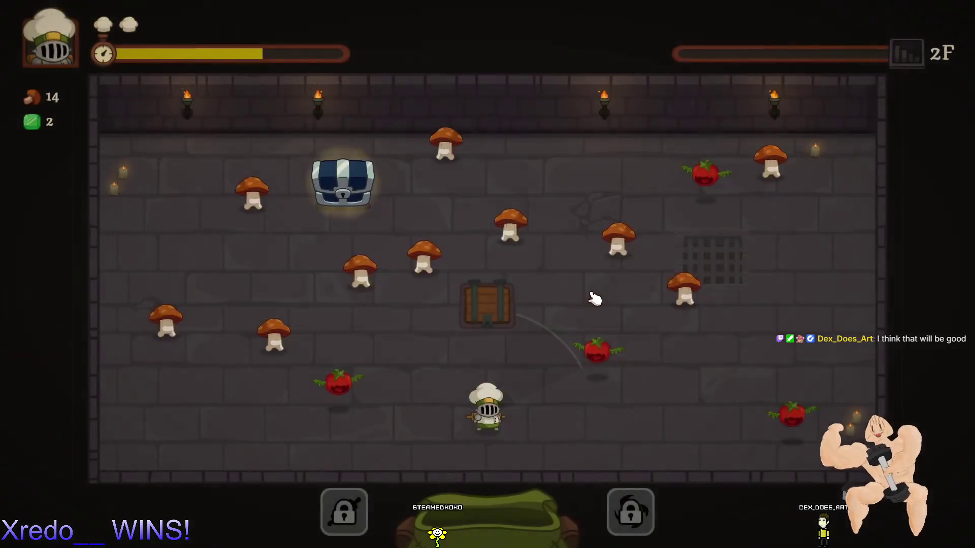
- On 2F break the chest for gems and clear the mushrooms along the top of the room
key(w)
key(a)
click(342, 246)
click(320, 176)
key(w)
key(d)
click(453, 163)
key(d)
click(555, 185)
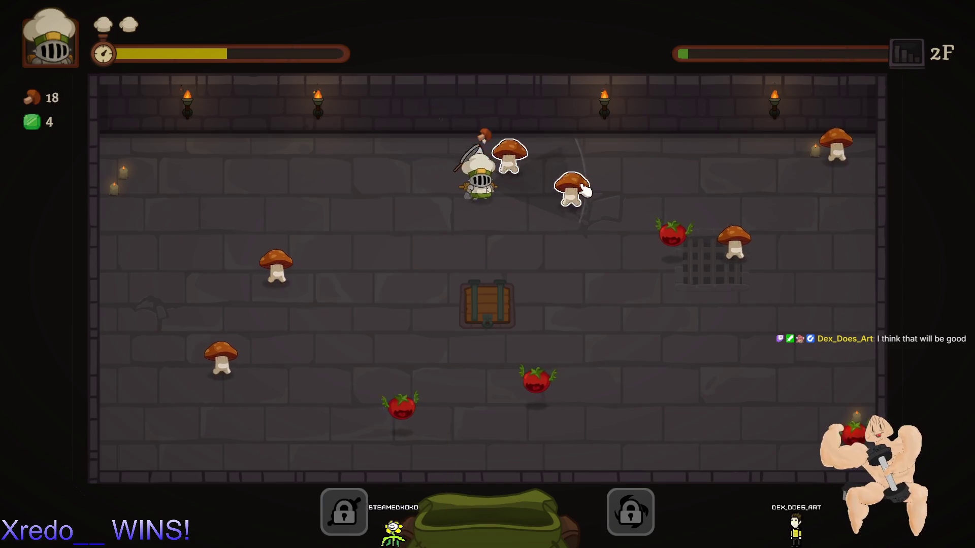
key(s)
click(662, 247)
- Kill the first tomatoes and the lower-left mushroom to collect them
click(704, 275)
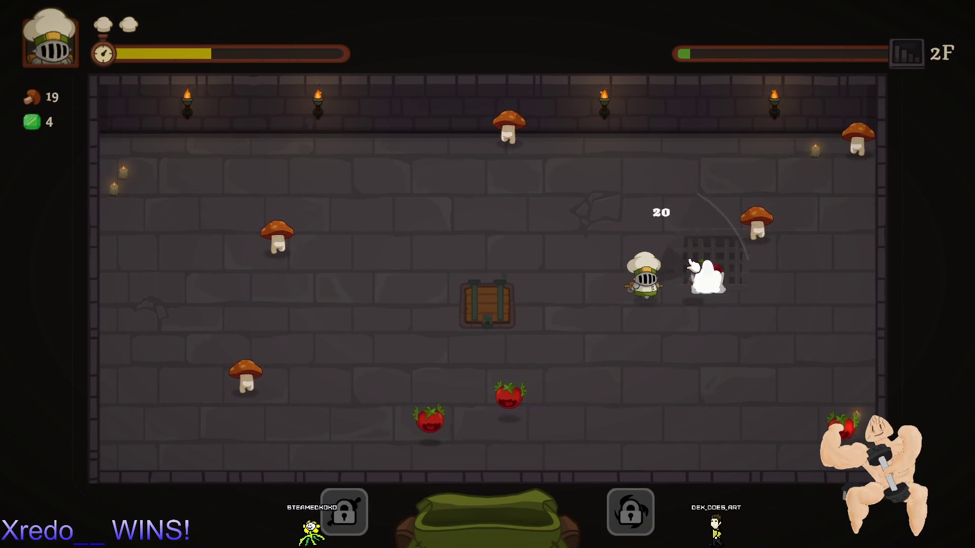
key(d)
key(s)
key(a)
click(451, 425)
click(426, 442)
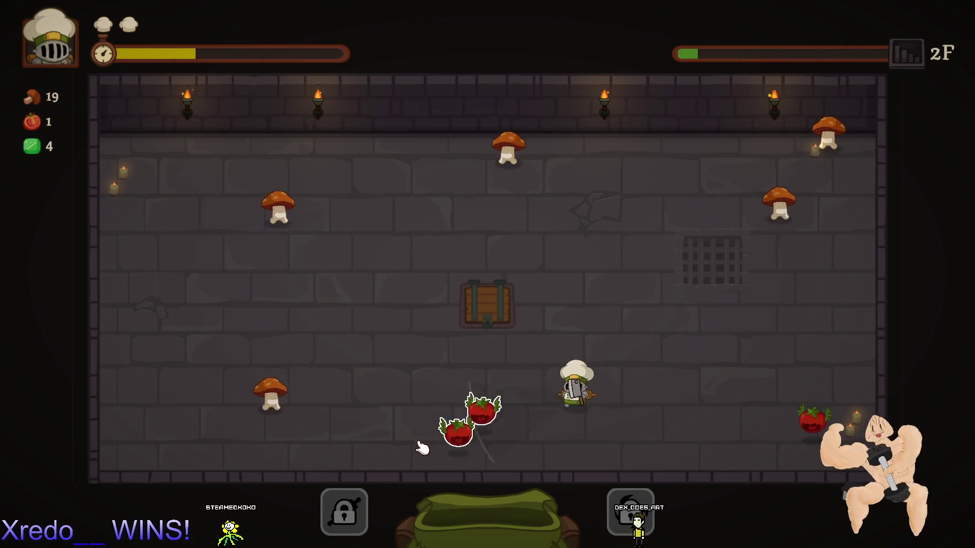
key(a)
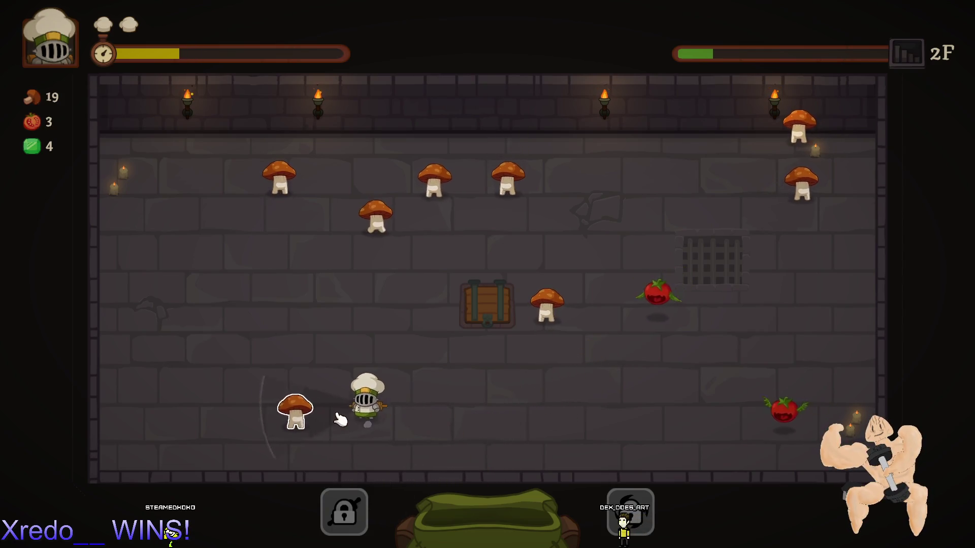
click(338, 419)
- Kill the remaining tomatoes on the right side with cleaver throws and pan swings
key(d)
click(489, 366)
key(d)
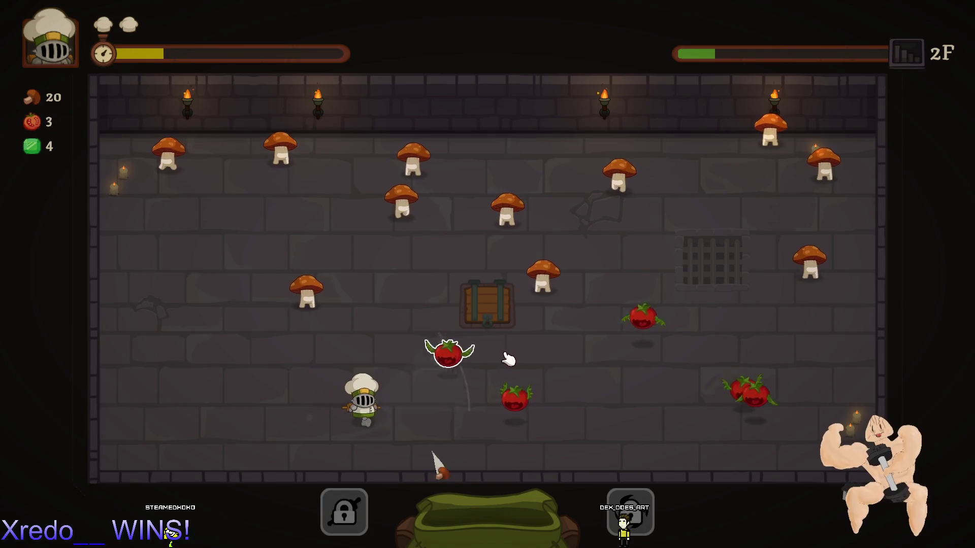
click(533, 369)
key(d)
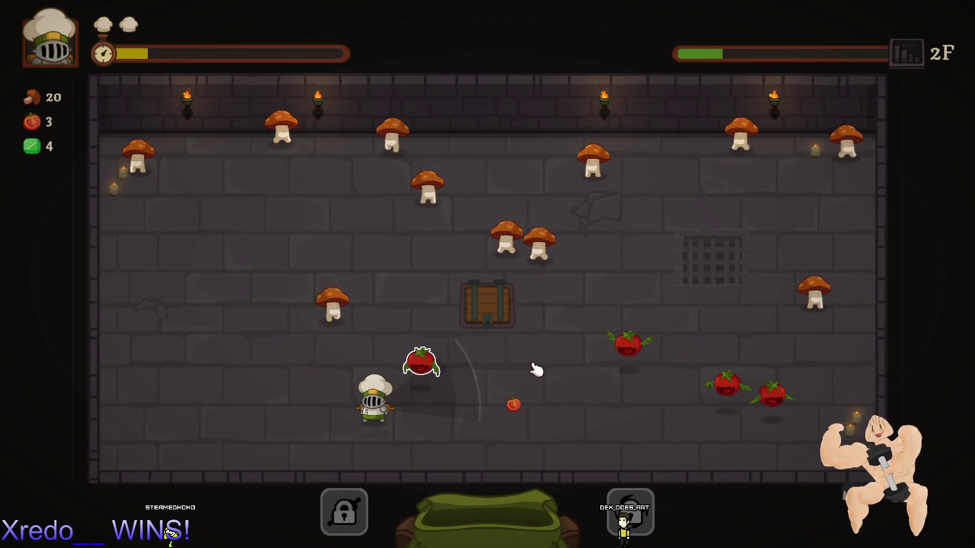
click(535, 369)
click(644, 367)
key(d)
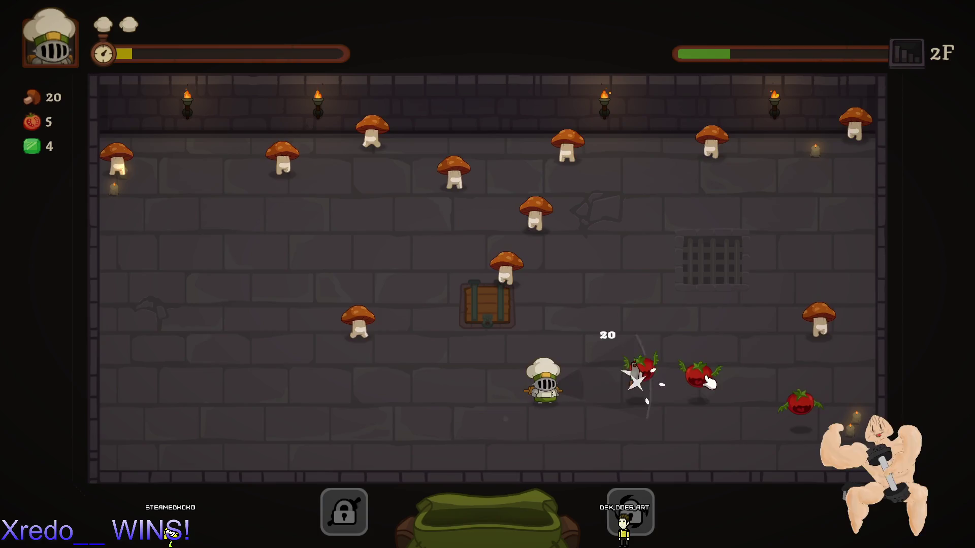
click(727, 388)
- Finish the last mushroom near the hatch and dismiss the run summary to return to the hub
key(w)
key(a)
click(492, 211)
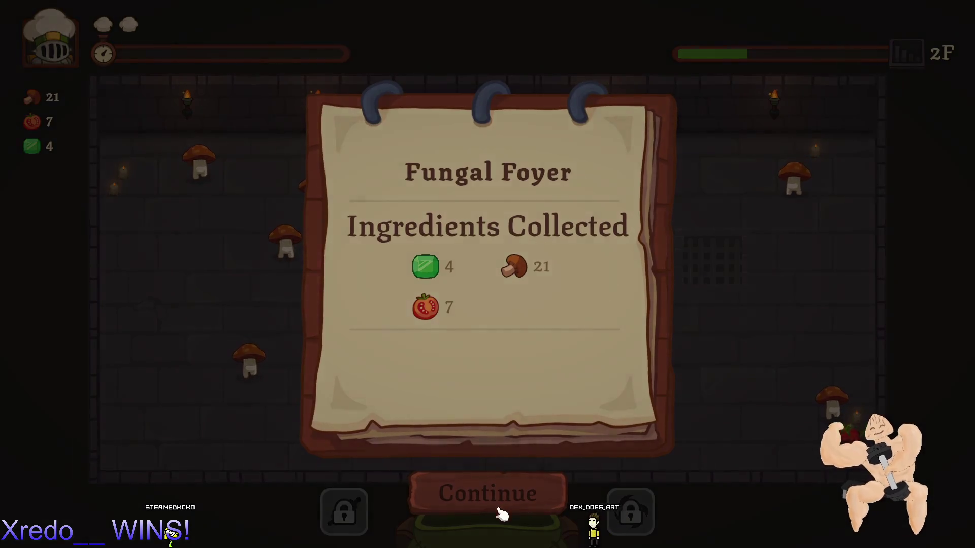
click(500, 516)
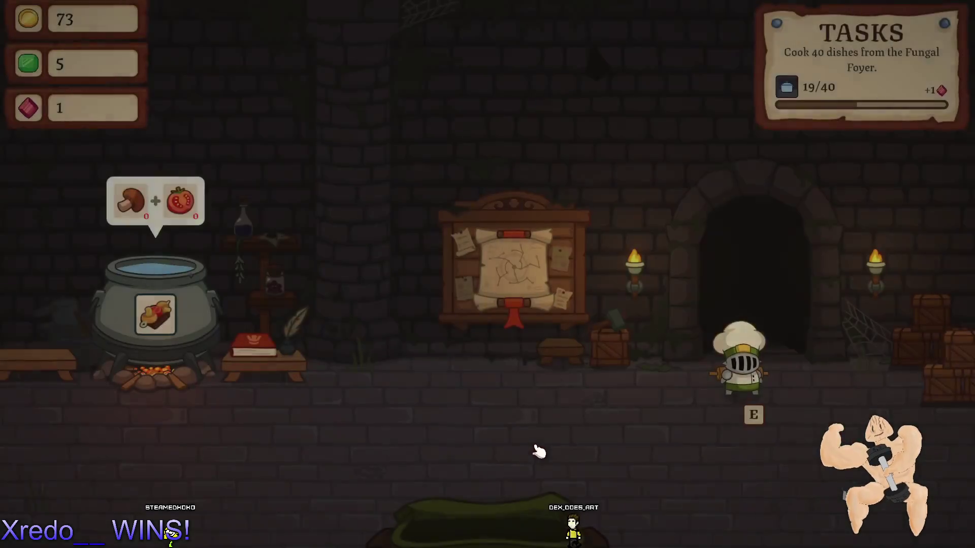
- Cook the gathered ingredients at the cauldron and briefly check the skill tree
key(a)
key(a)
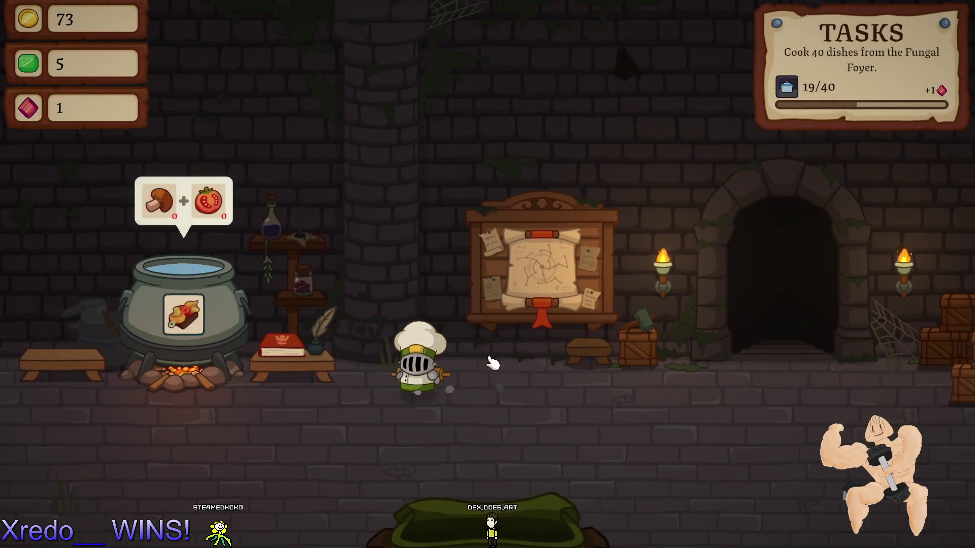
key(e)
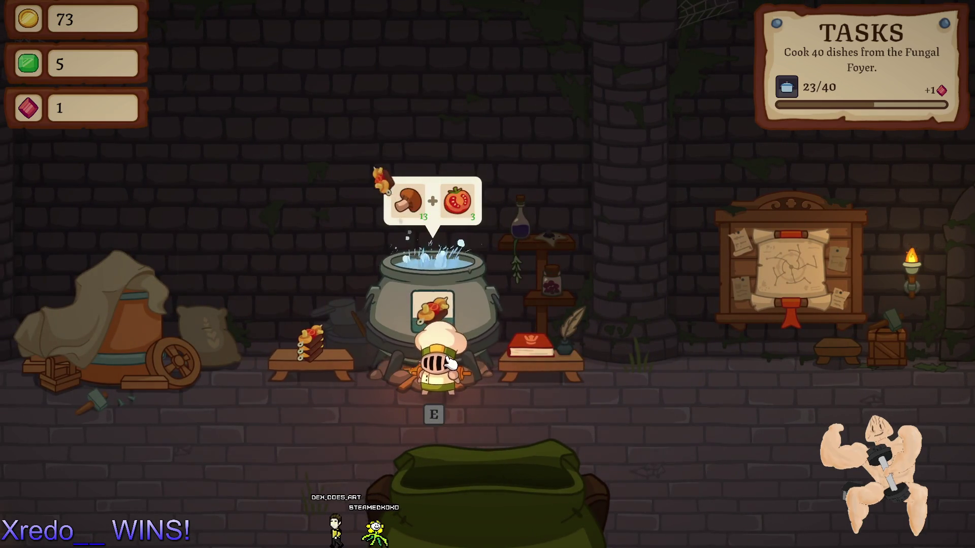
key(d)
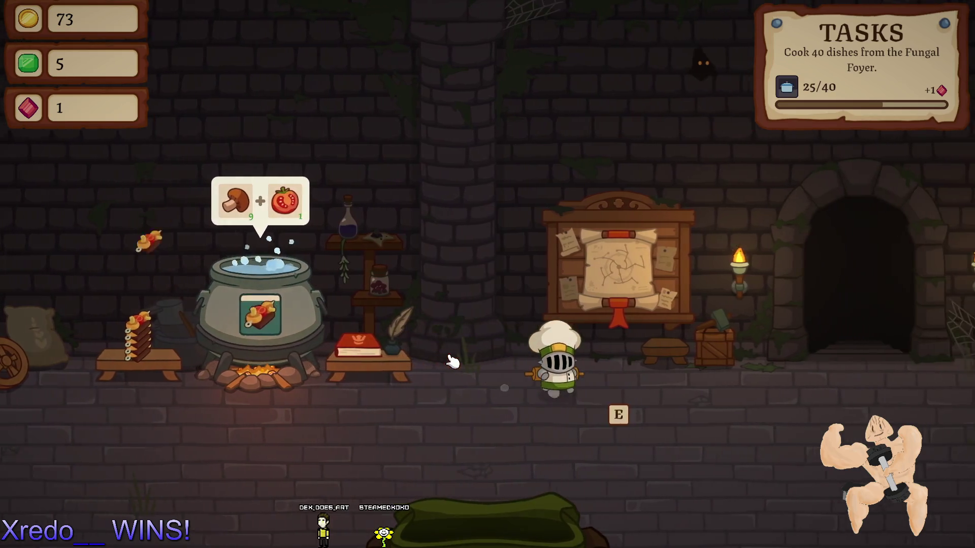
key(e)
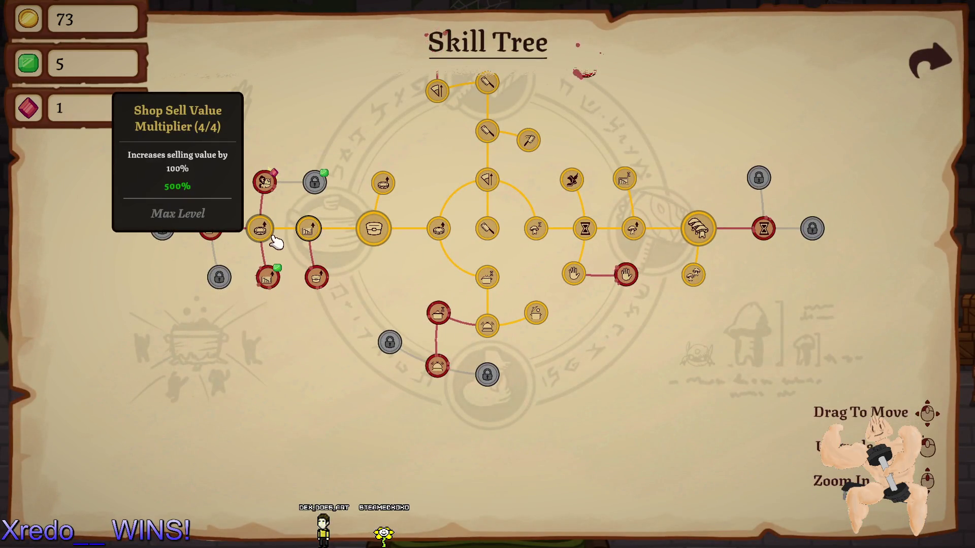
click(929, 59)
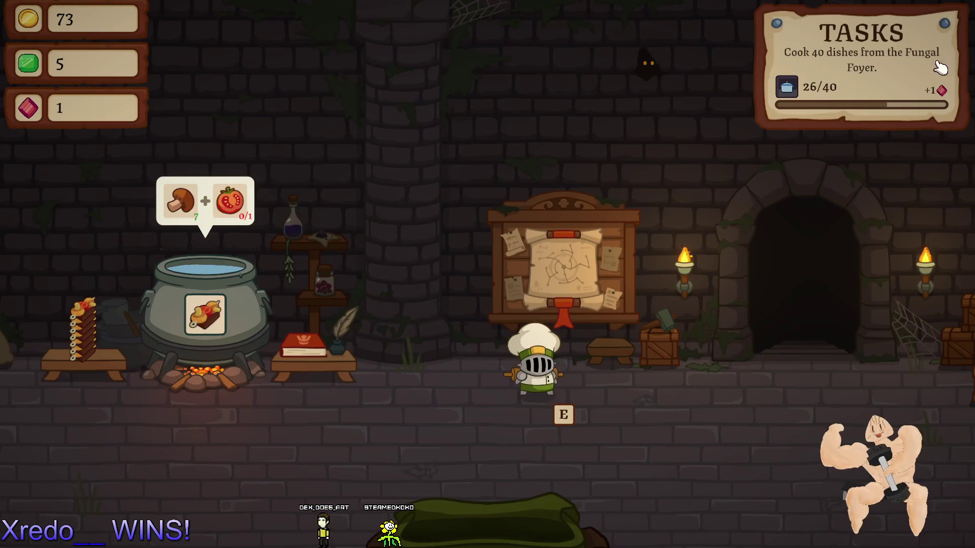
- Set the cauldron's recipe to Mushroom Soup in the recipe book
key(a)
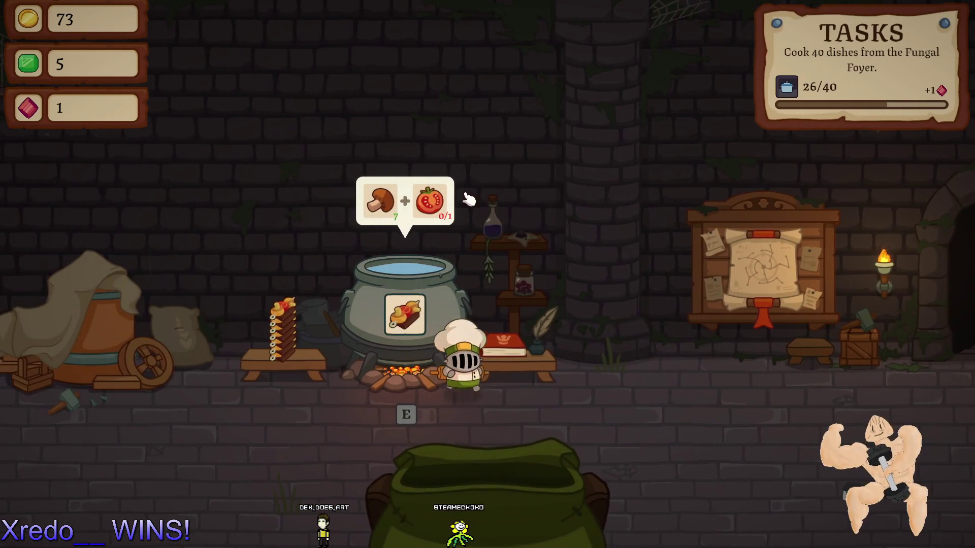
key(e)
click(385, 209)
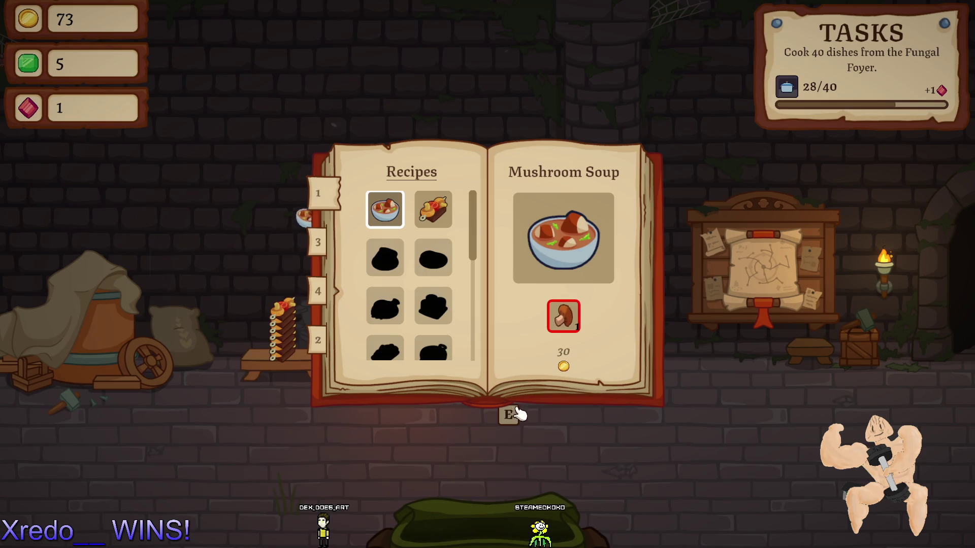
click(563, 321)
- Sell the cooked dishes to the goblins at the food cart and return to the notice board
key(a)
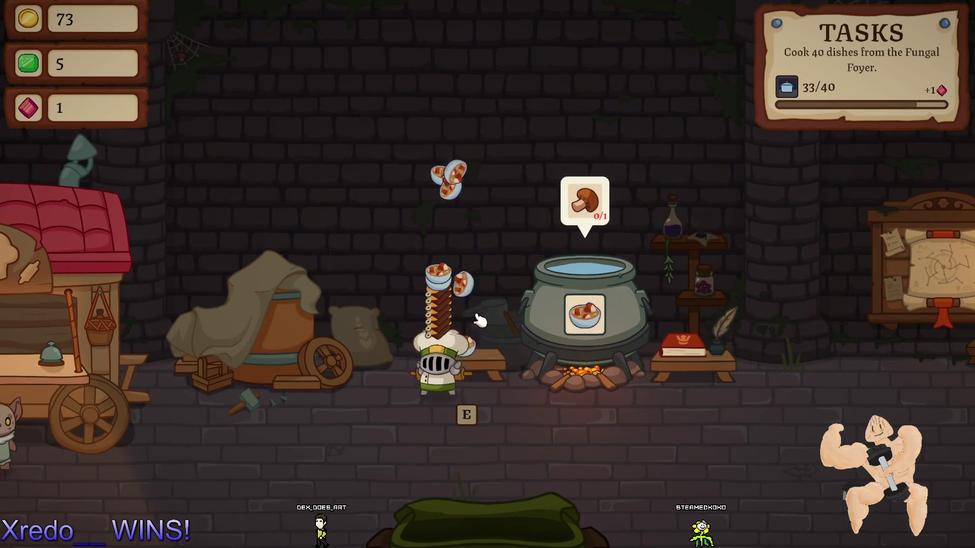
key(a)
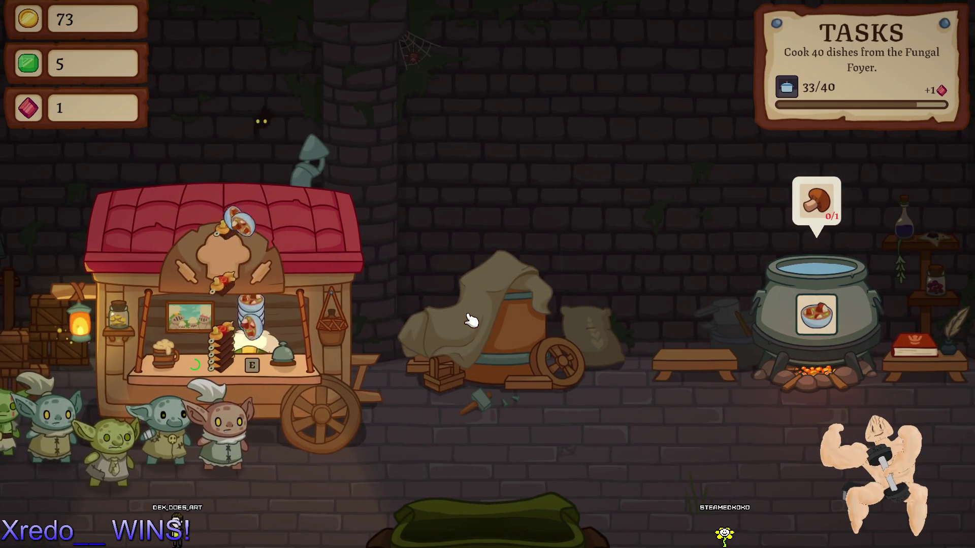
key(e)
key(d)
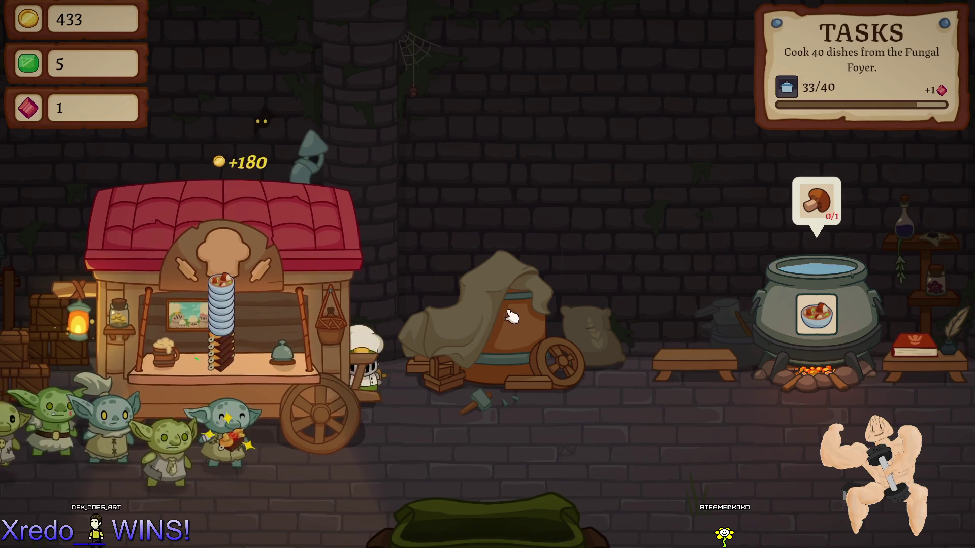
key(d)
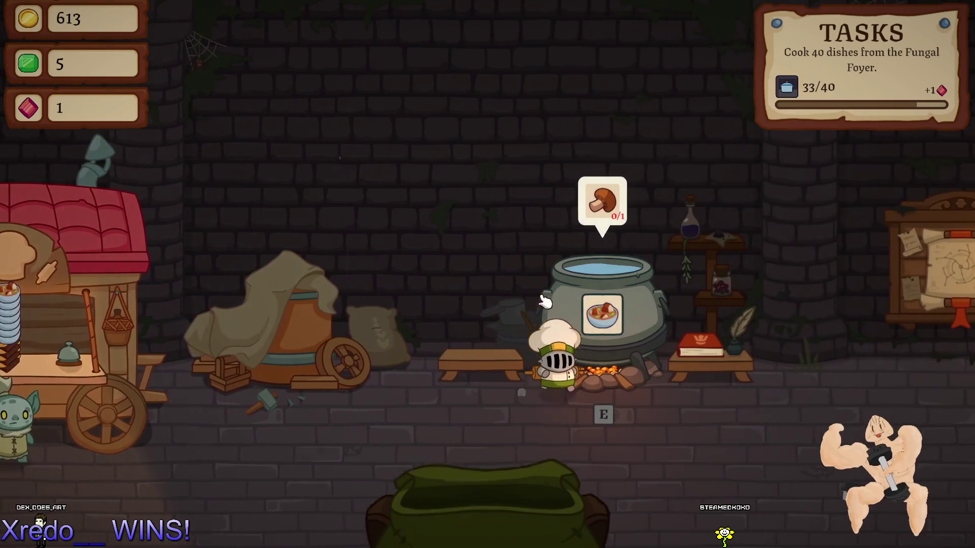
key(d)
key(e)
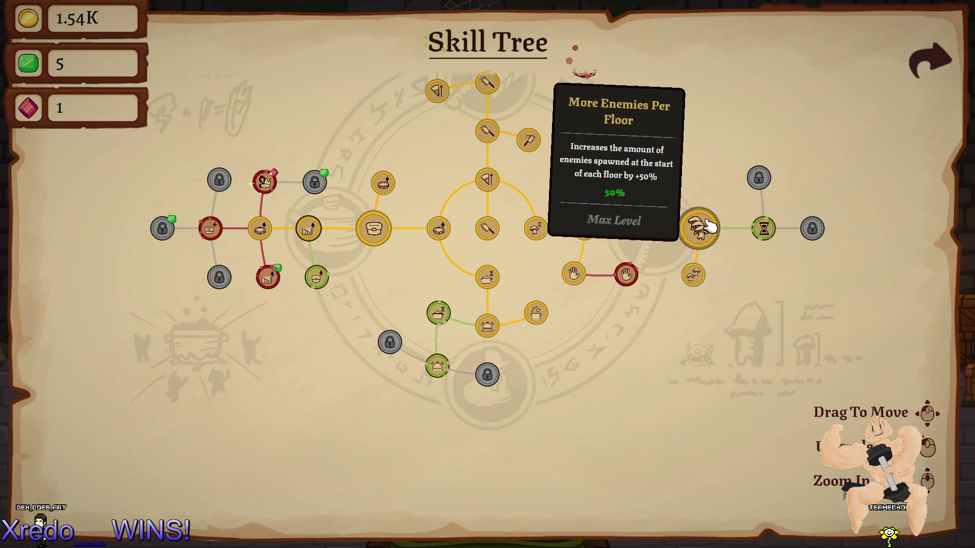
- Max out the More Foyer Enemies and Run Timer nodes, spending gold down to 793
click(764, 229)
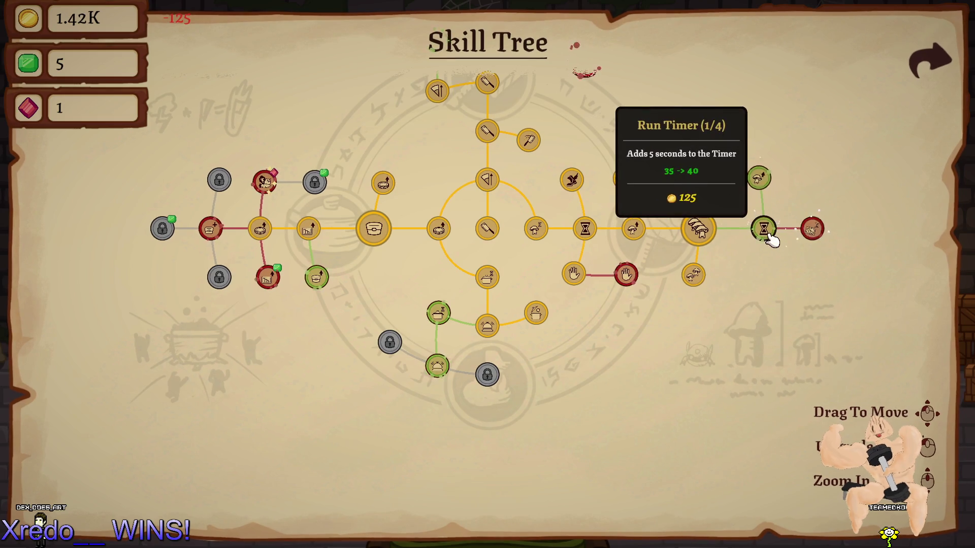
click(762, 178)
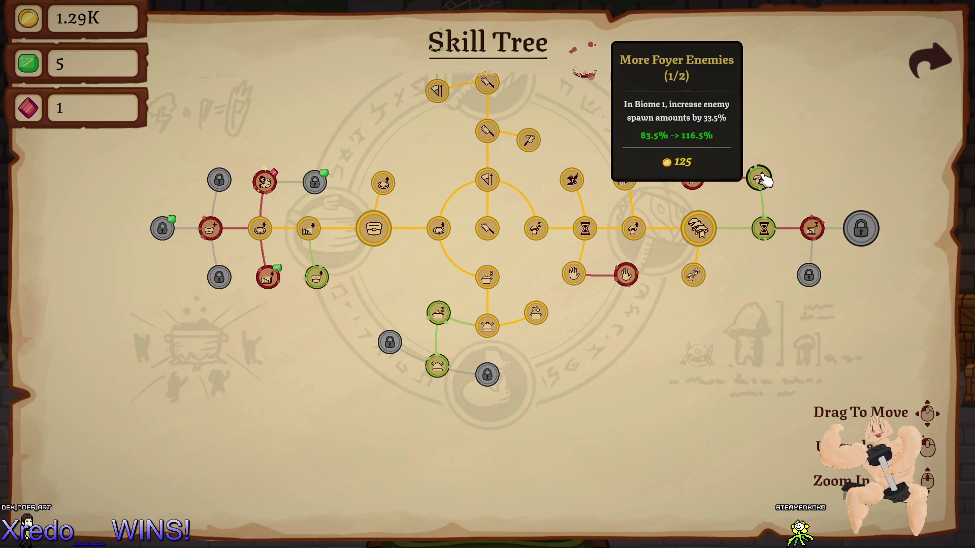
click(762, 178)
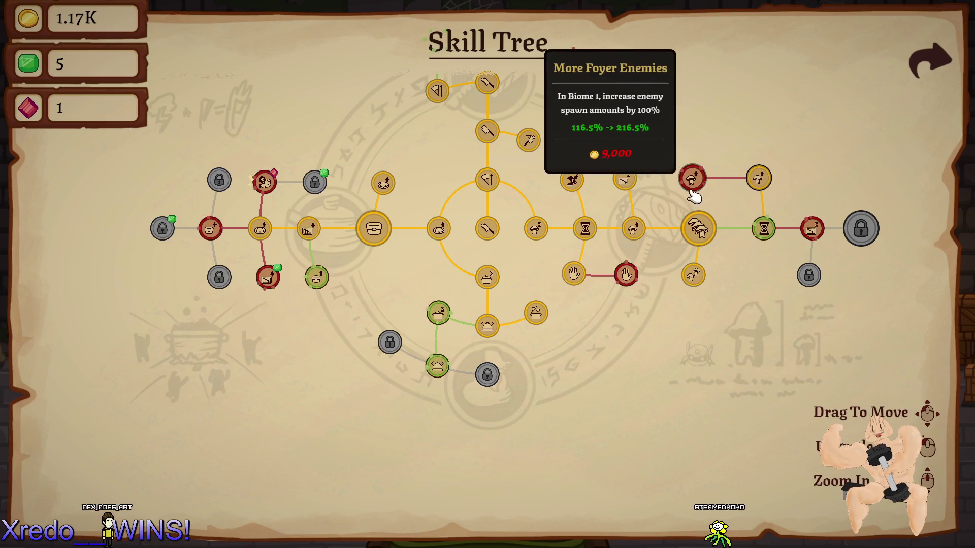
click(768, 236)
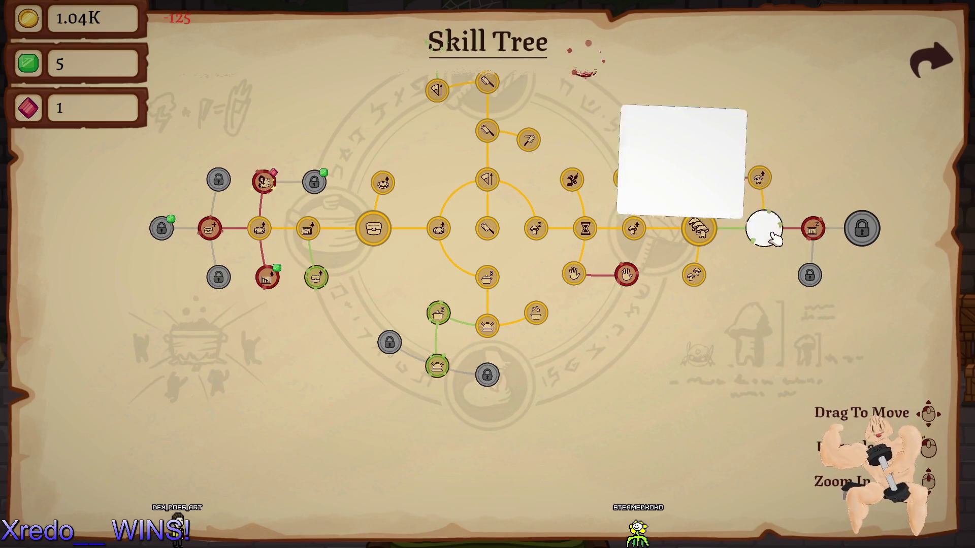
click(773, 238)
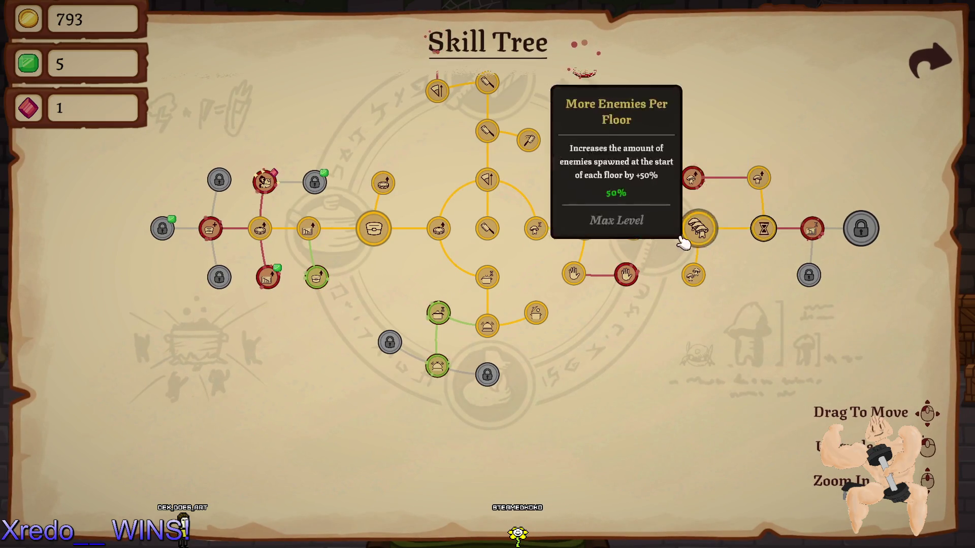
drag(582, 130, 585, 222)
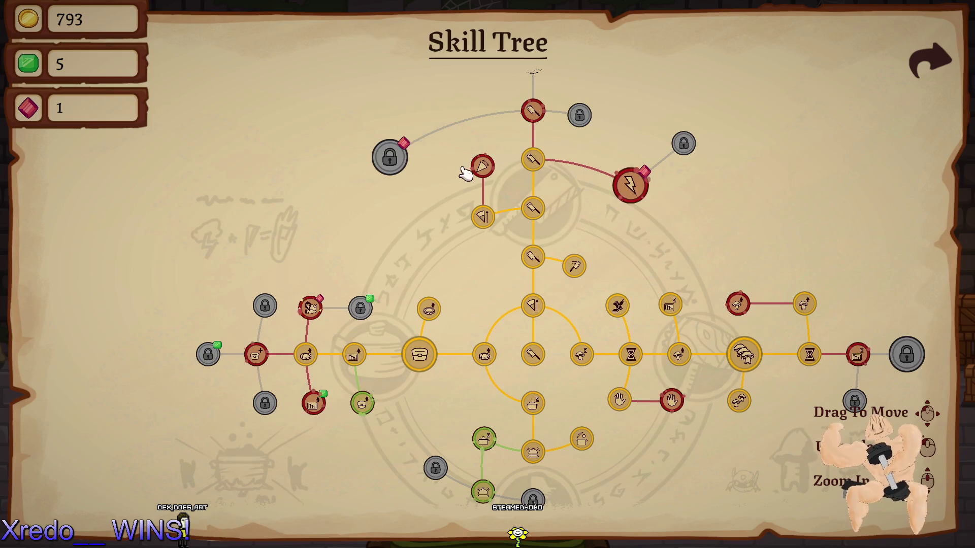
- Buy Cooking Speed, Selling Speed, Dish Pickup Speed and Dish Place Speed, leaving 493 gold
drag(430, 335, 507, 189)
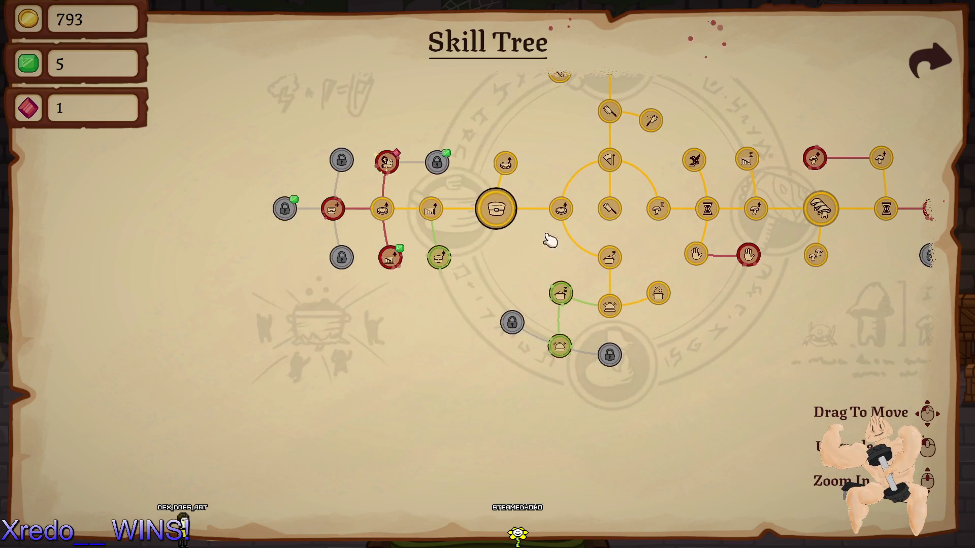
click(561, 296)
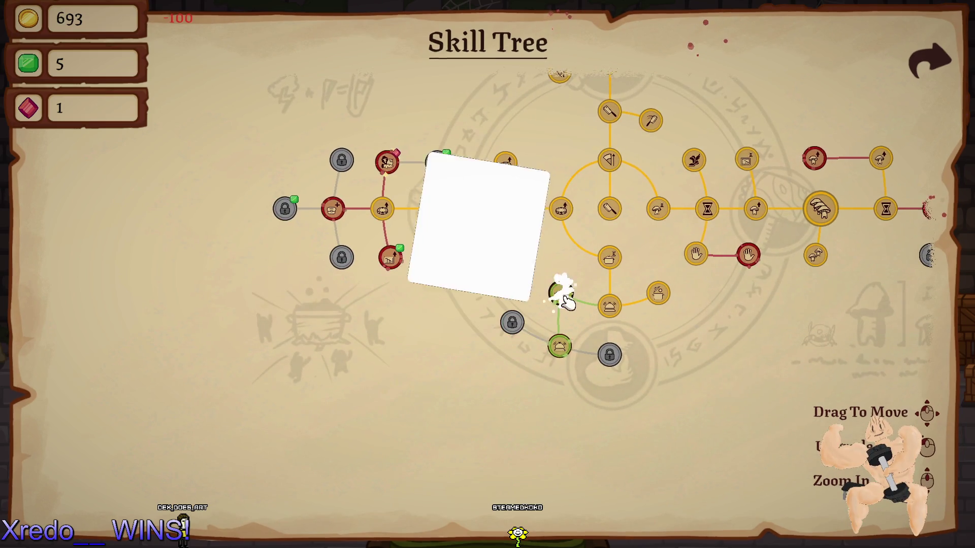
click(562, 348)
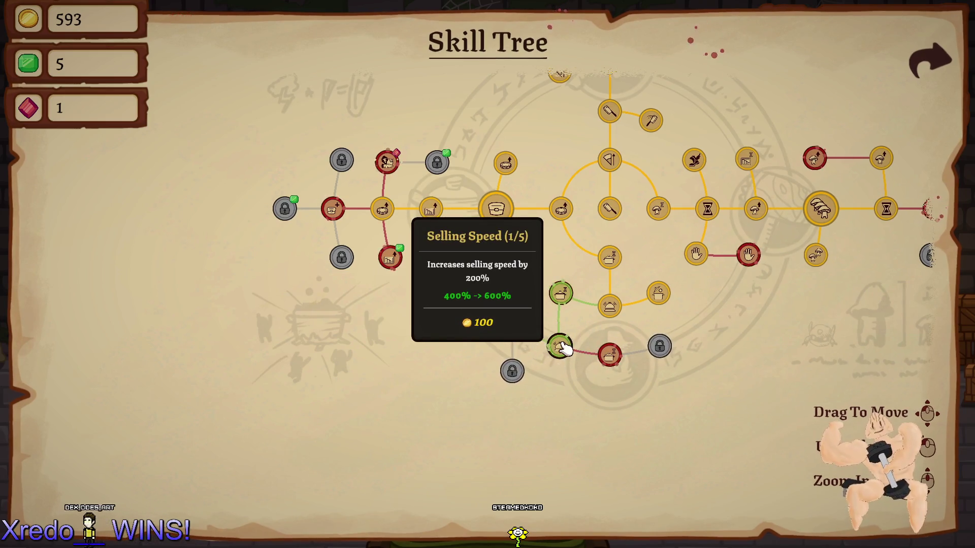
mouse_move(512, 323)
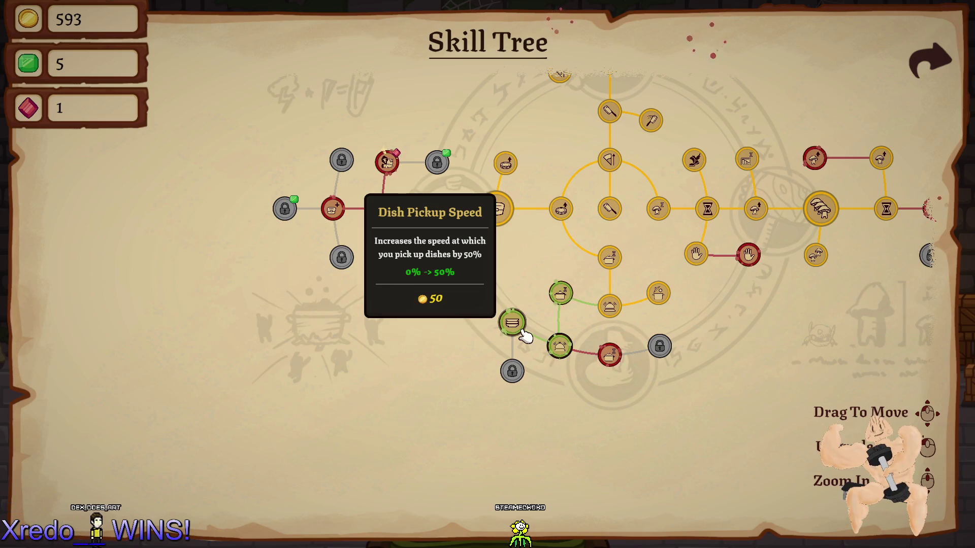
click(524, 335)
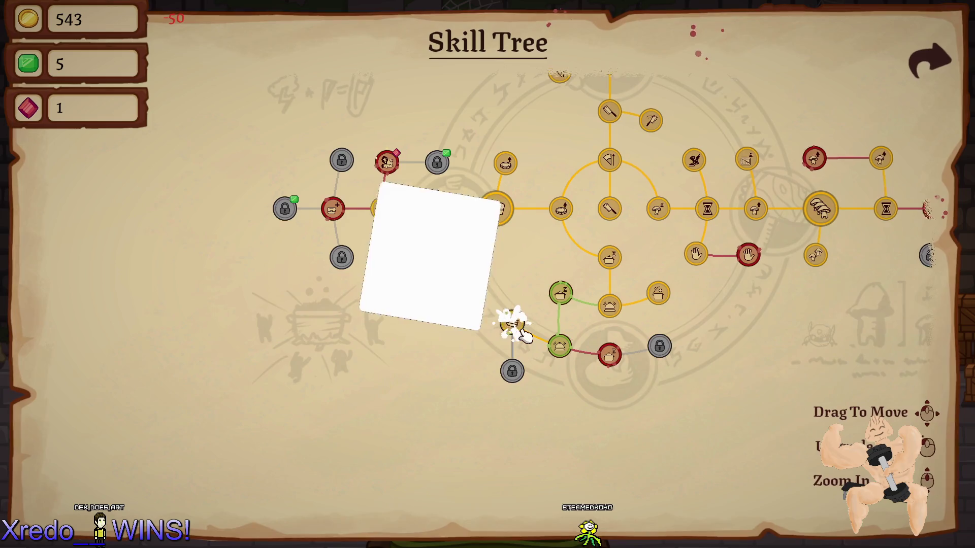
click(513, 373)
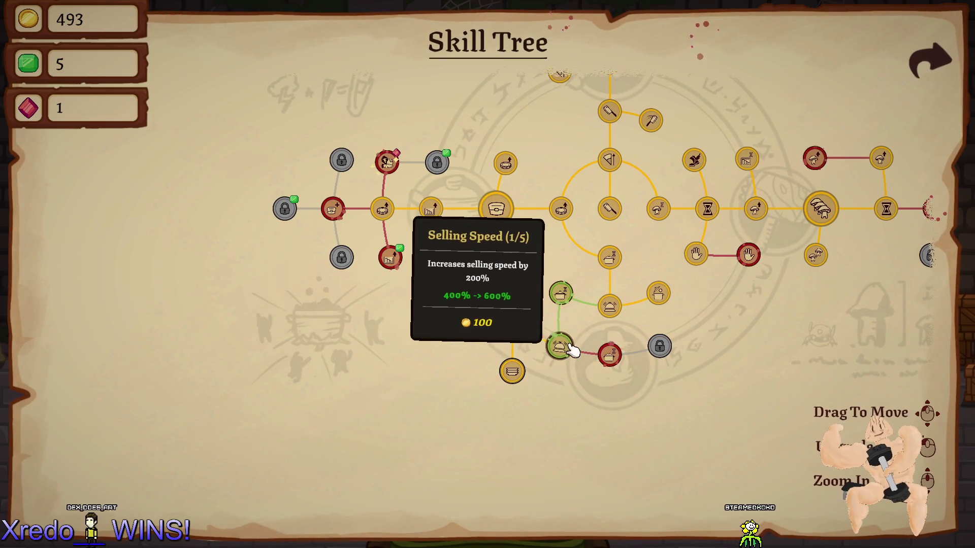